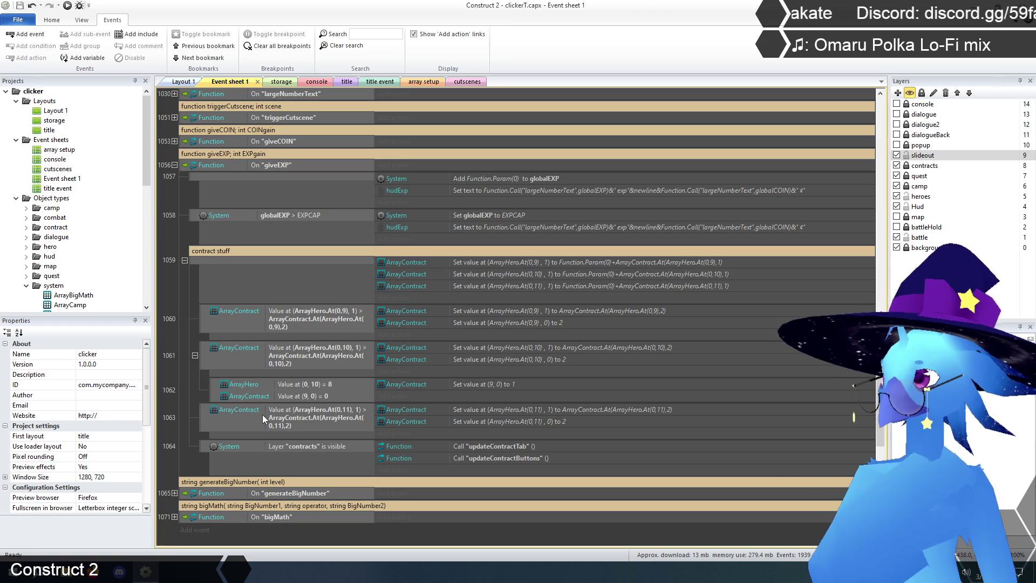
Add a System Set value action to event 1057 that targets globalEXP
scroll(262, 415, "up", 1)
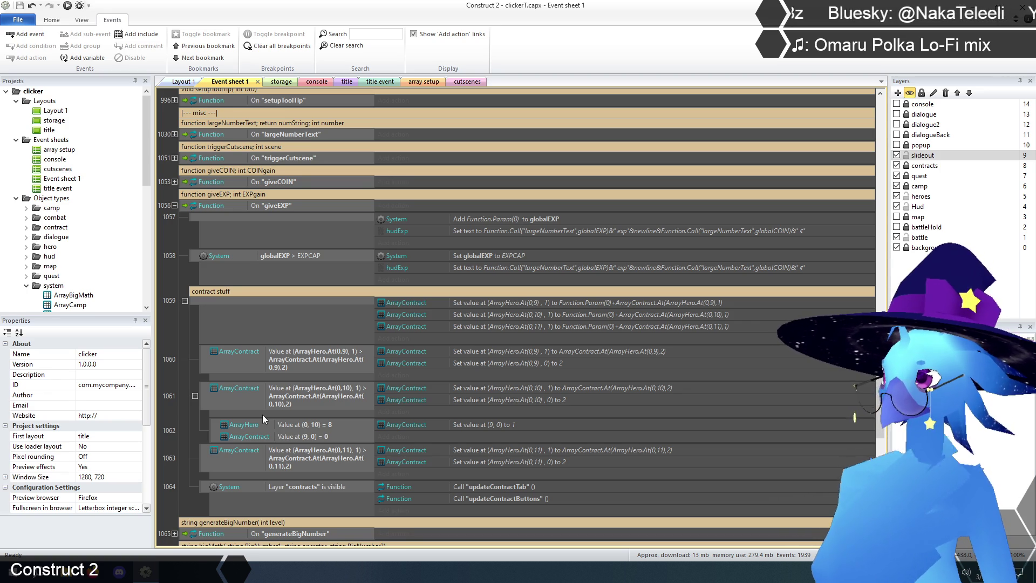
scroll(263, 415, "down", 1)
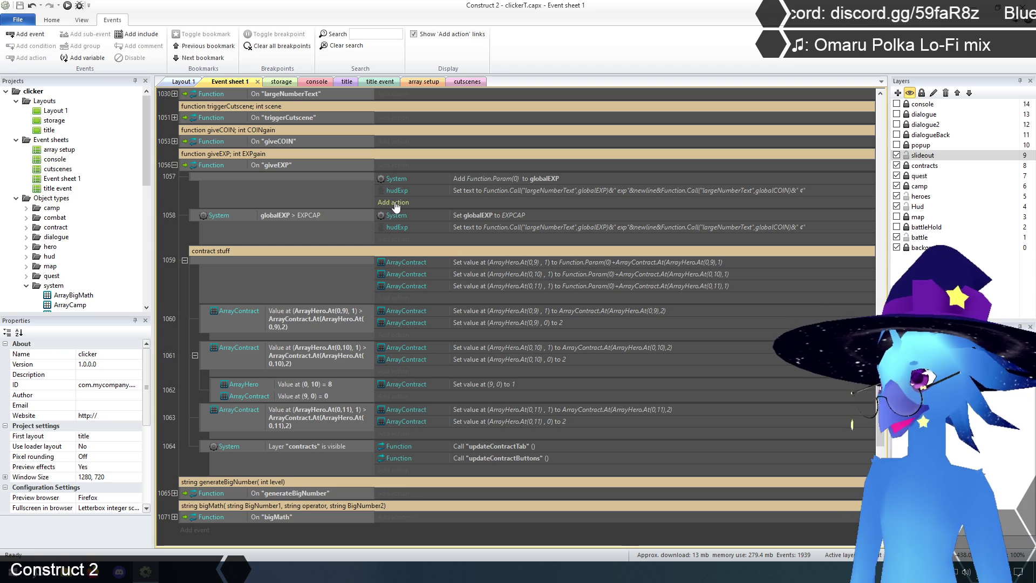
left_click(518, 178)
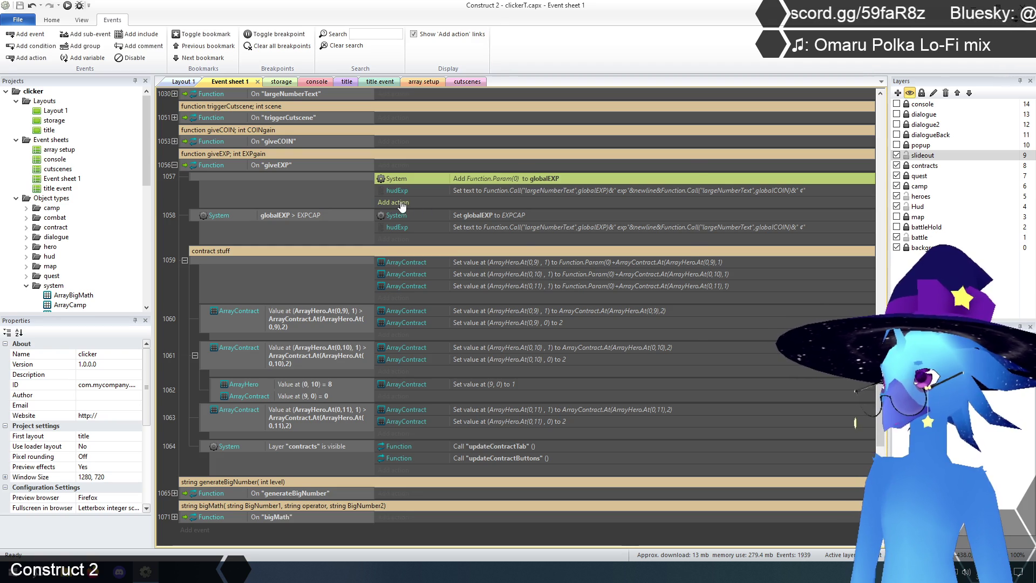
left_click(397, 203)
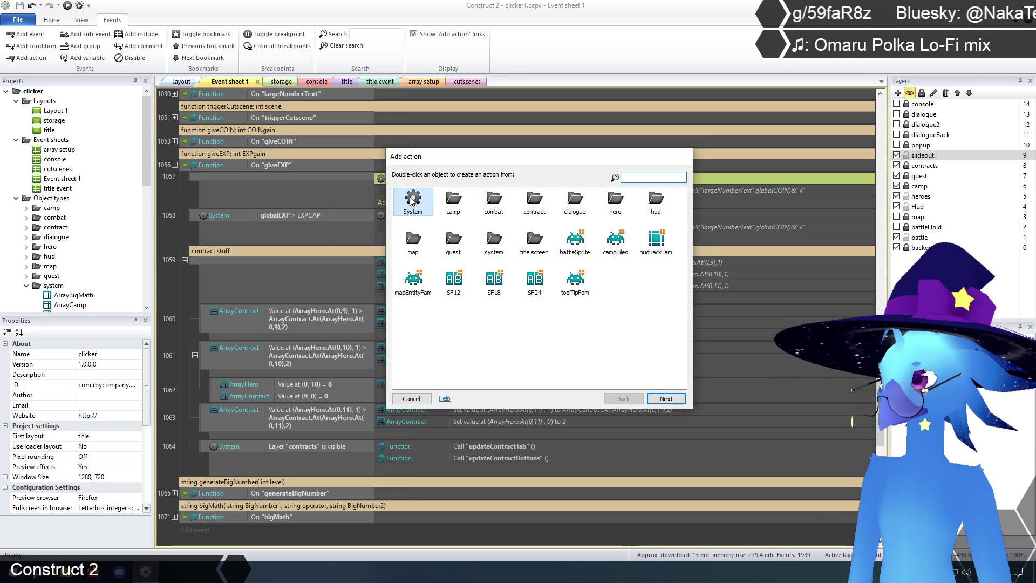
left_click_drag(473, 162, 478, 221)
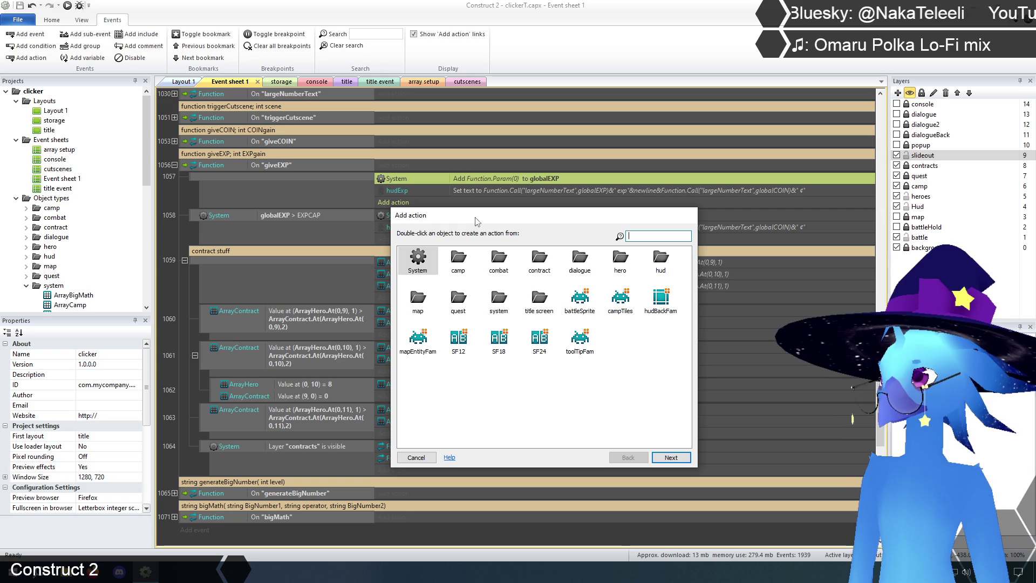
double_click(418, 261)
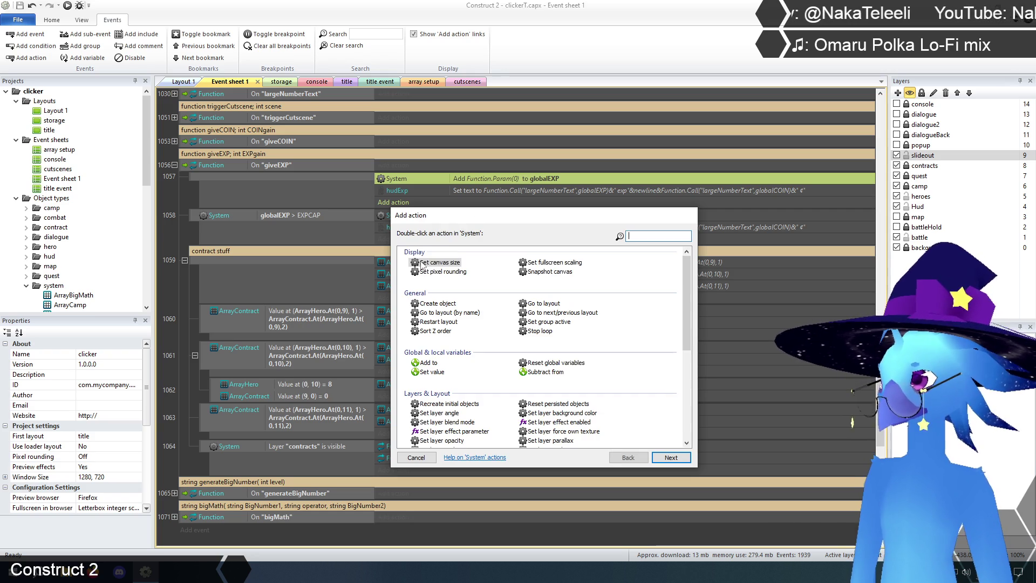
left_click(432, 373)
double_click(432, 372)
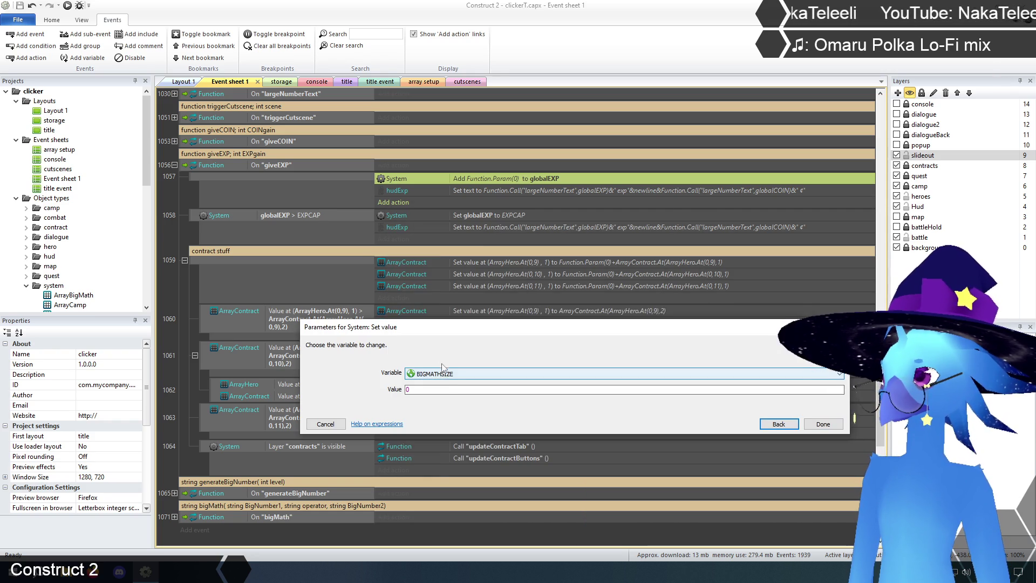
left_click(438, 373)
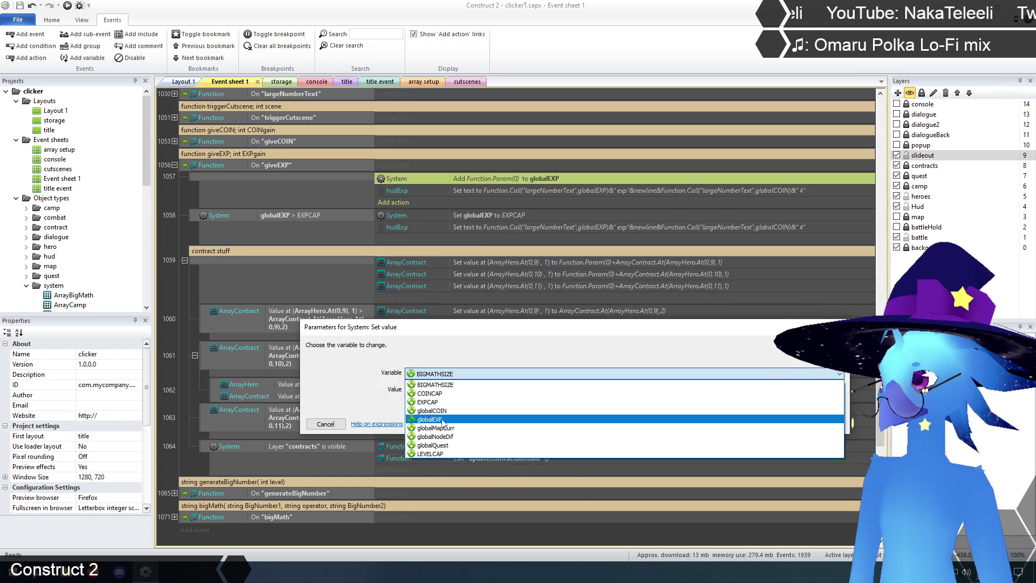
left_click(435, 419)
Set its value to Function.Call("bigMath",globalEXP,"+",Function.Param(0)) and confirm
left_click(454, 389)
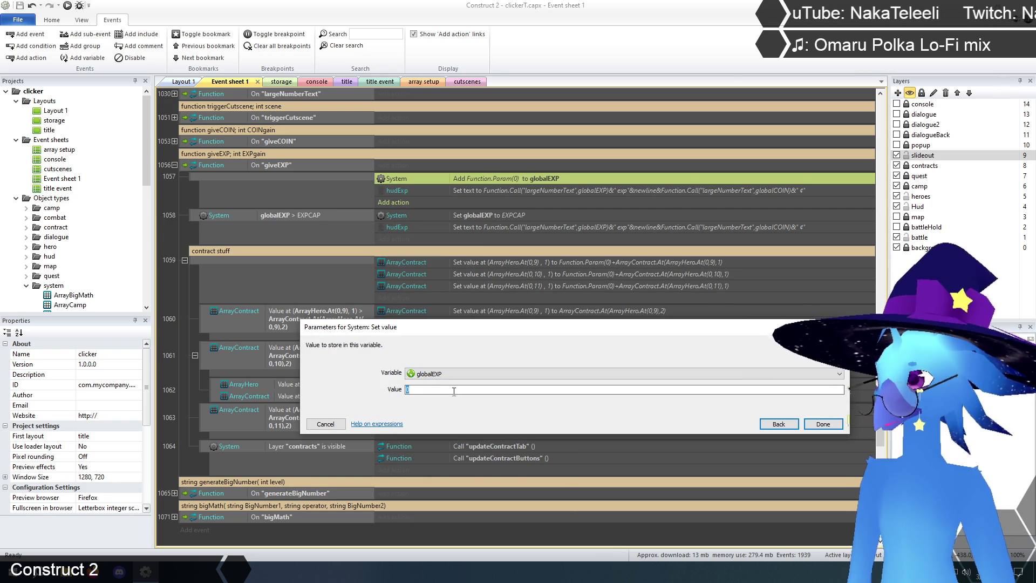
type("Function.Call(")
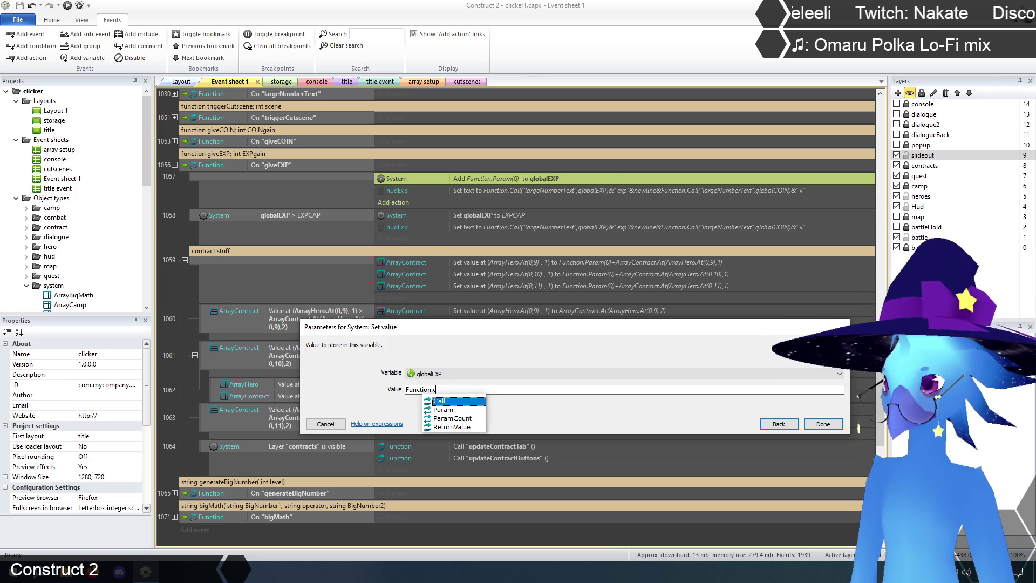
type("\"bigMath\"")
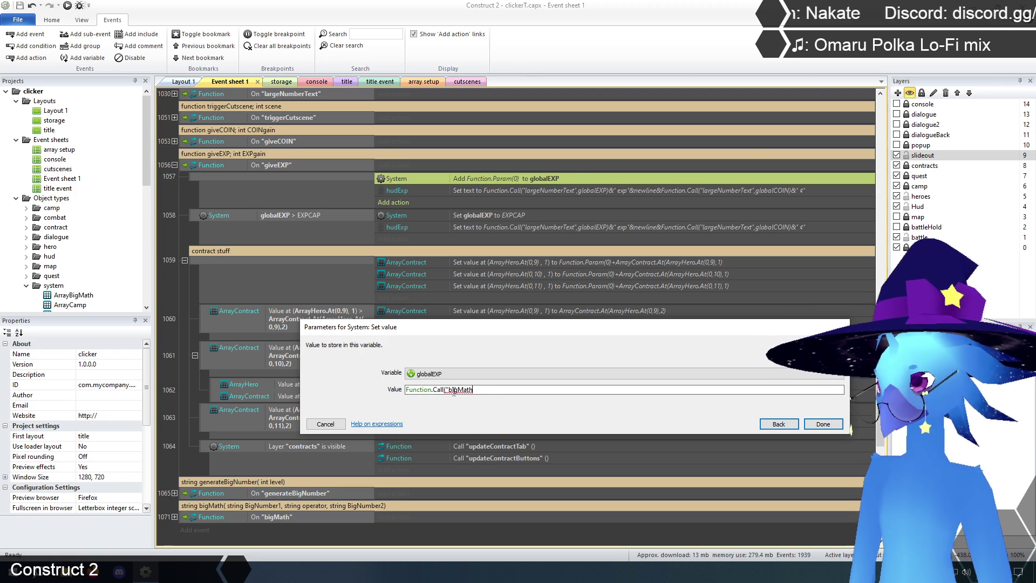
type(",")
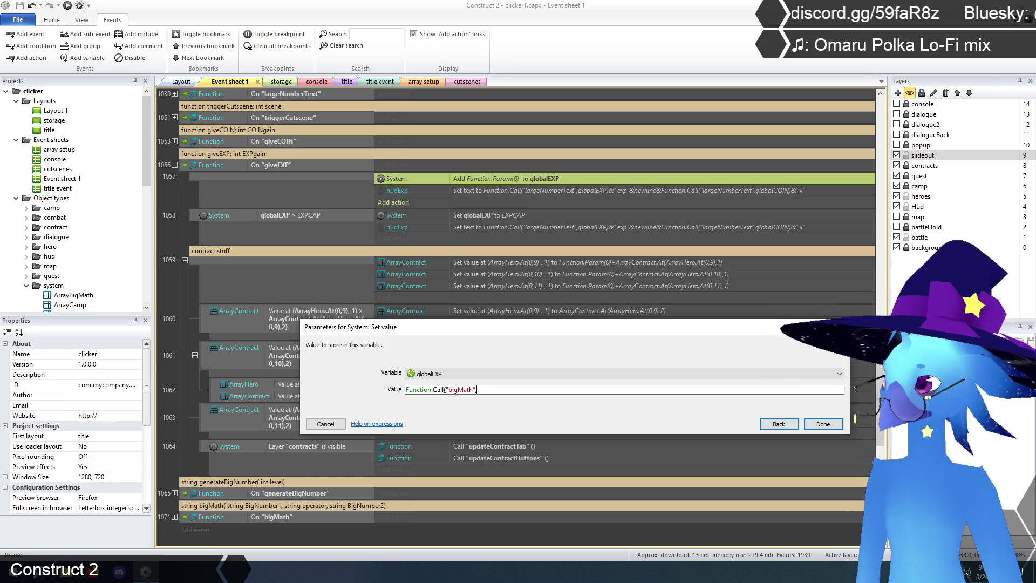
type("globa")
type("l")
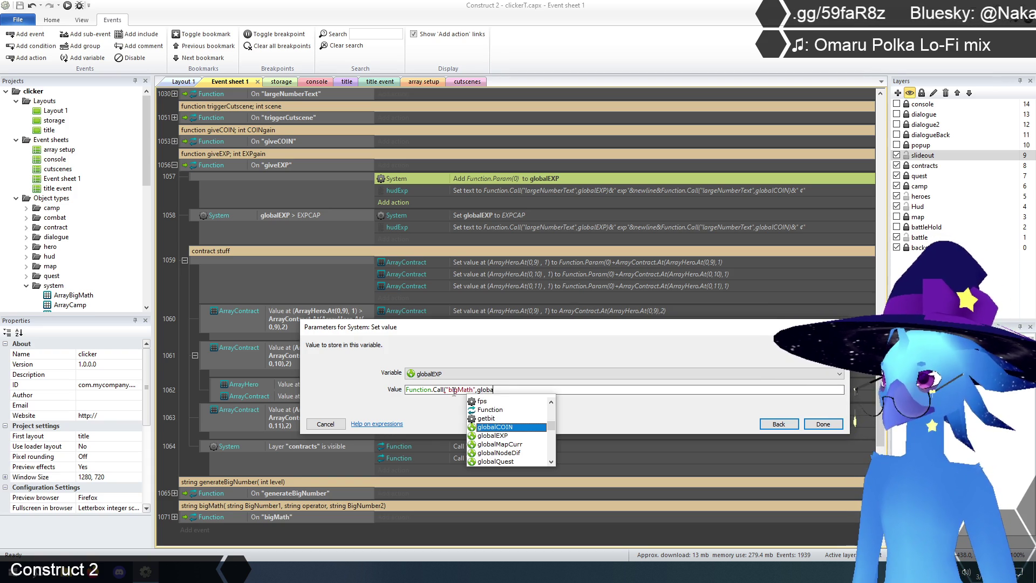
key("Down")
key("Return")
type(",\"+")
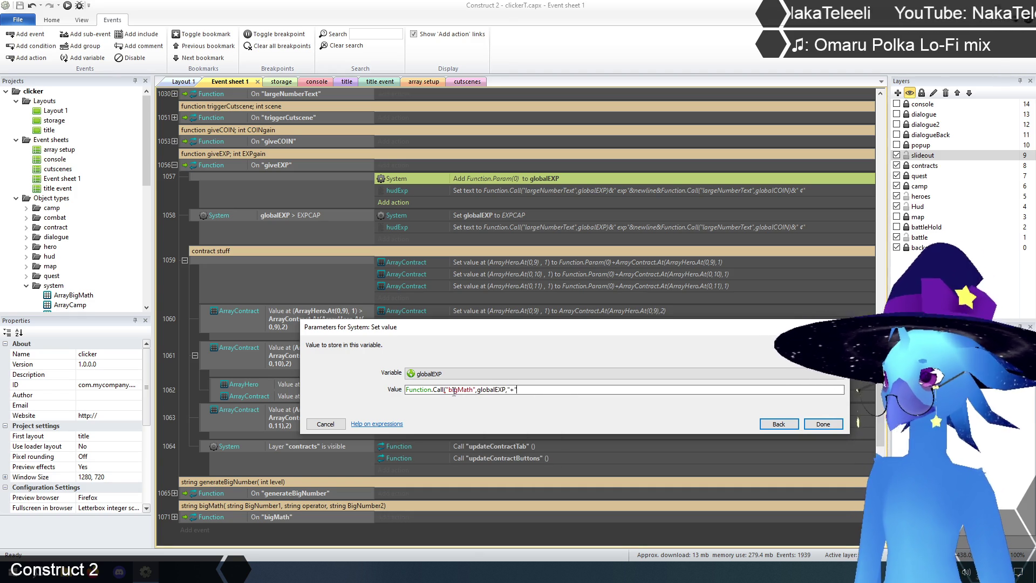
type("\",")
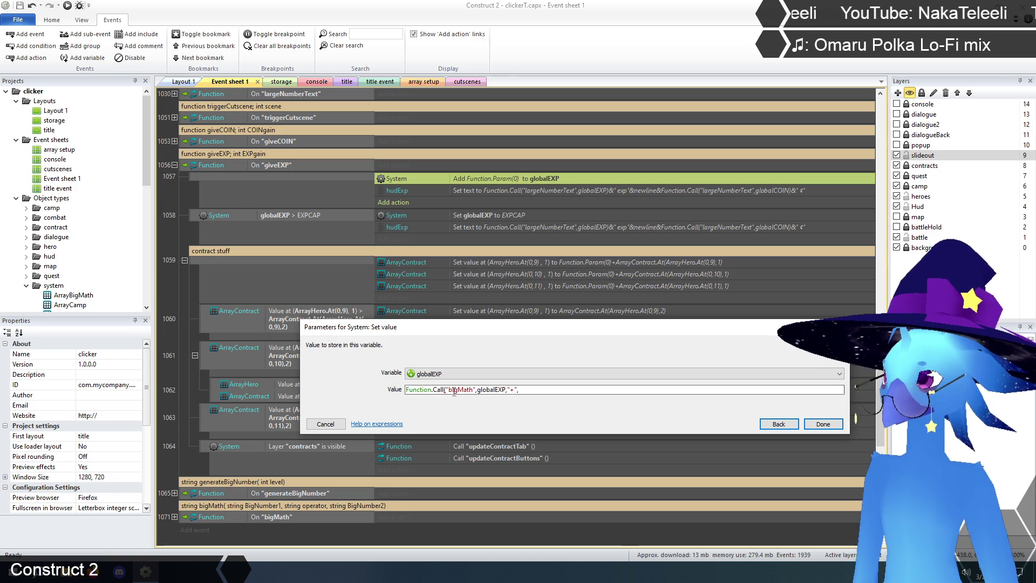
type("function.pa")
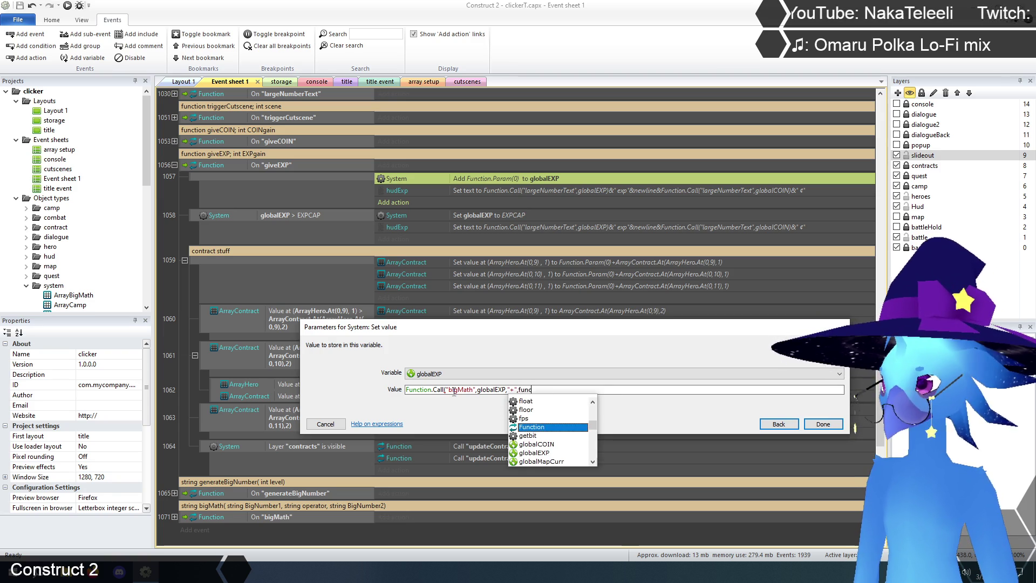
key("Tab")
type("(0))")
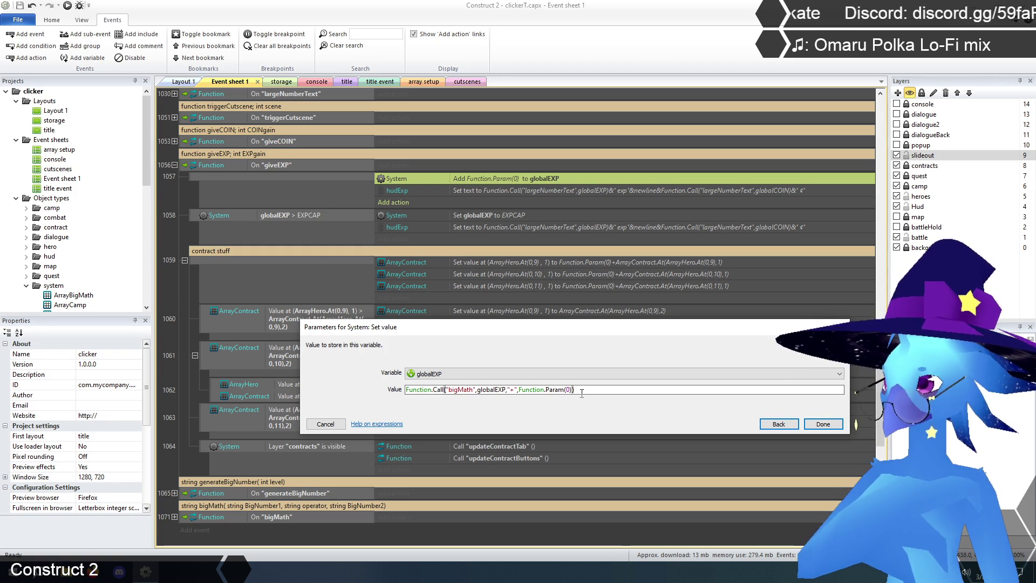
left_click(822, 426)
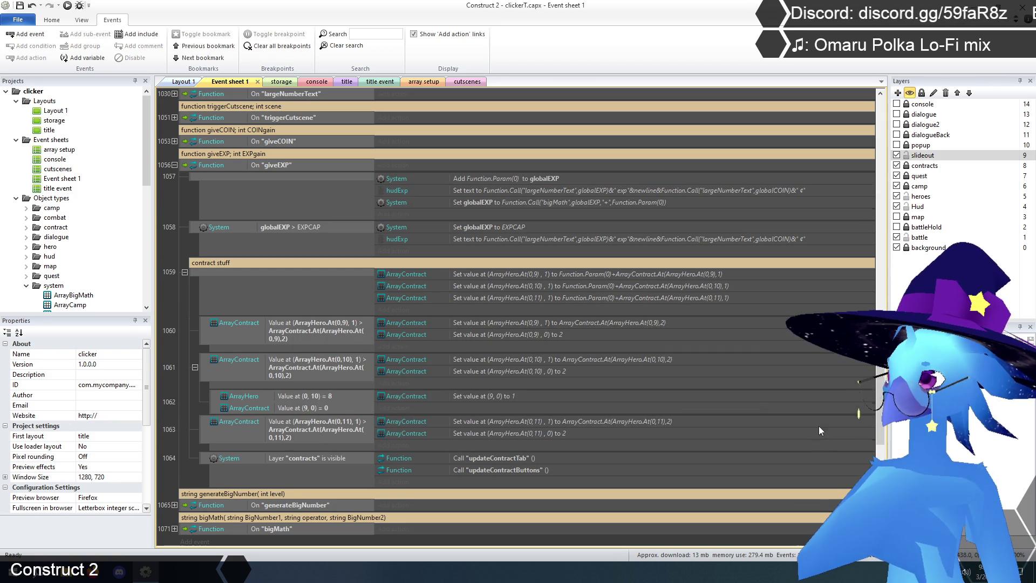
Move the bigMath action above hudExp and delete the old Add Function.Param(0) action
left_click_drag(485, 202, 488, 186)
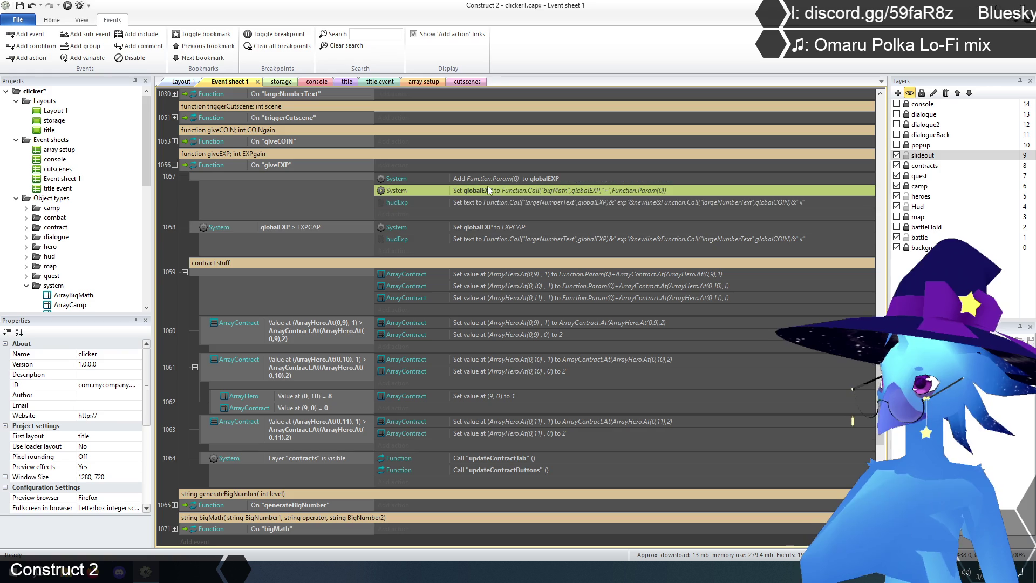
left_click(511, 179)
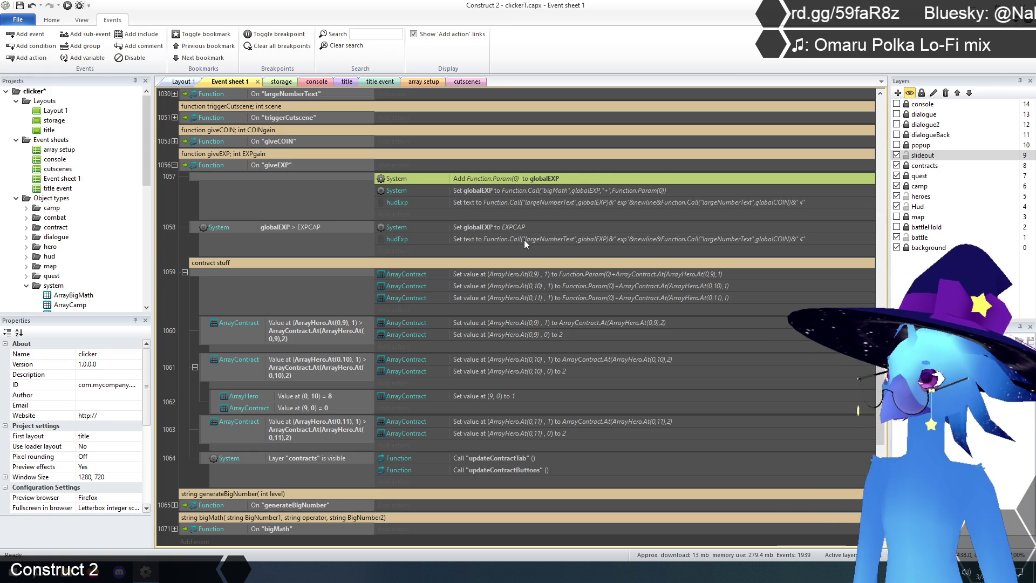
key("Delete")
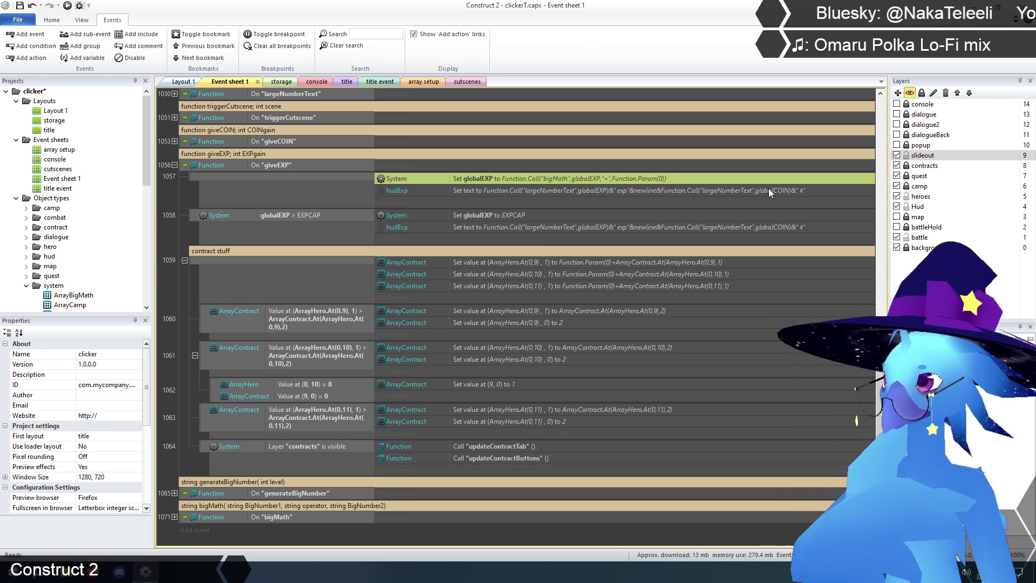
left_click(508, 216)
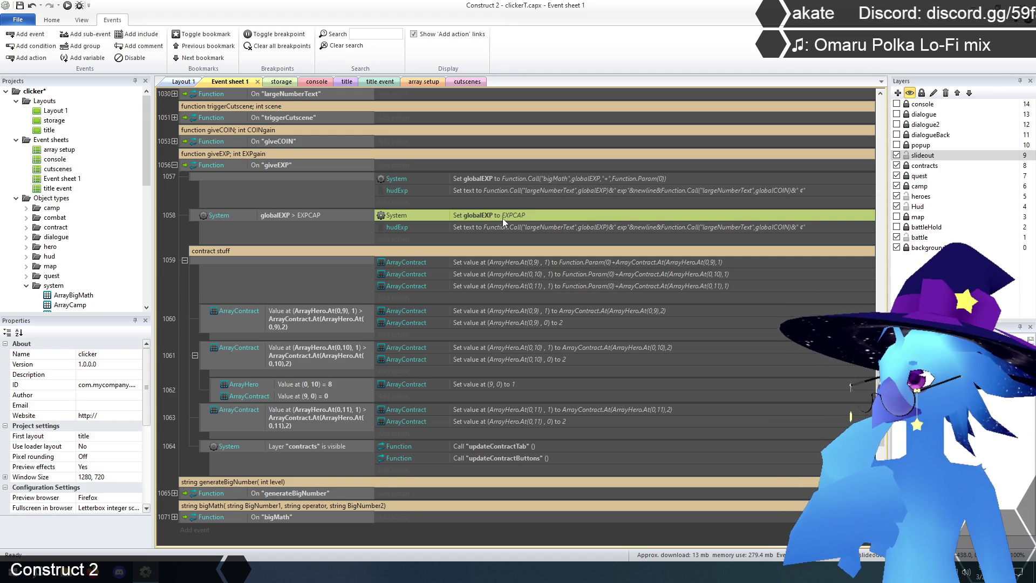
Open event 1058's globalEXP > EXPCAP condition and go back to the System condition choices
left_click(293, 215)
double_click(292, 215)
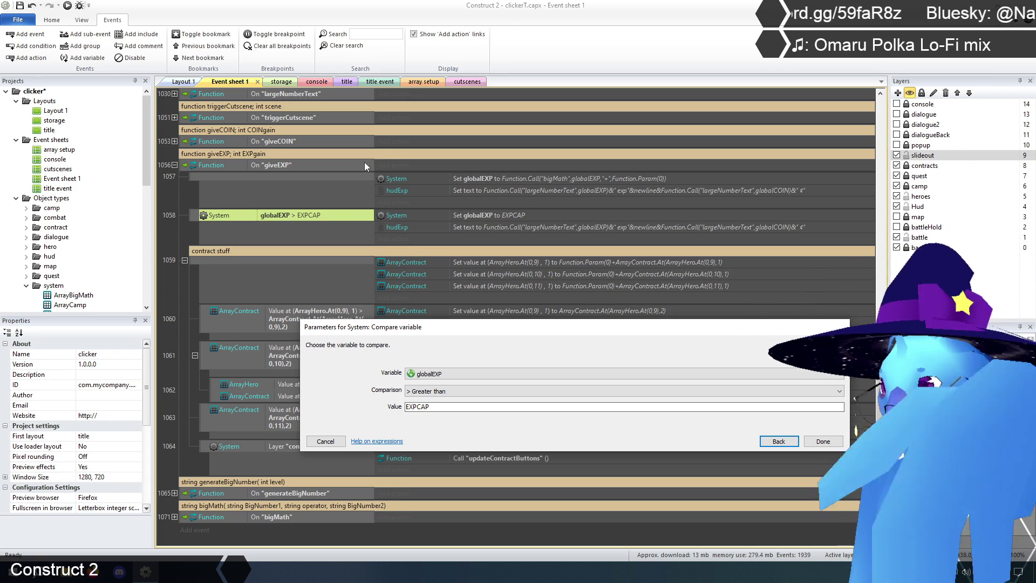
left_click(775, 442)
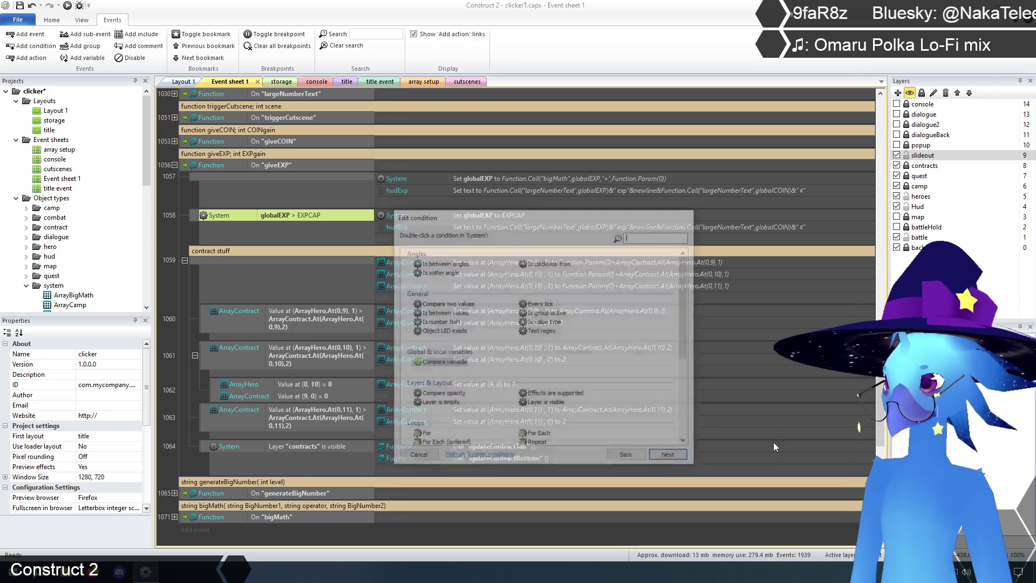
Switch to Compare two values with first value Function.Call("bigMath",globalEXP,">",EXPCAP)
double_click(447, 304)
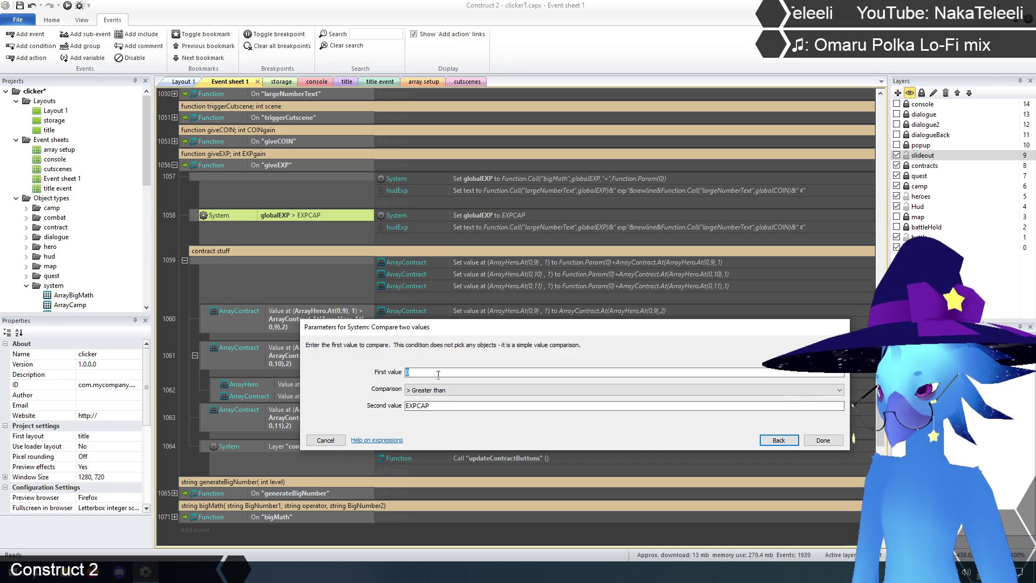
type("bigm")
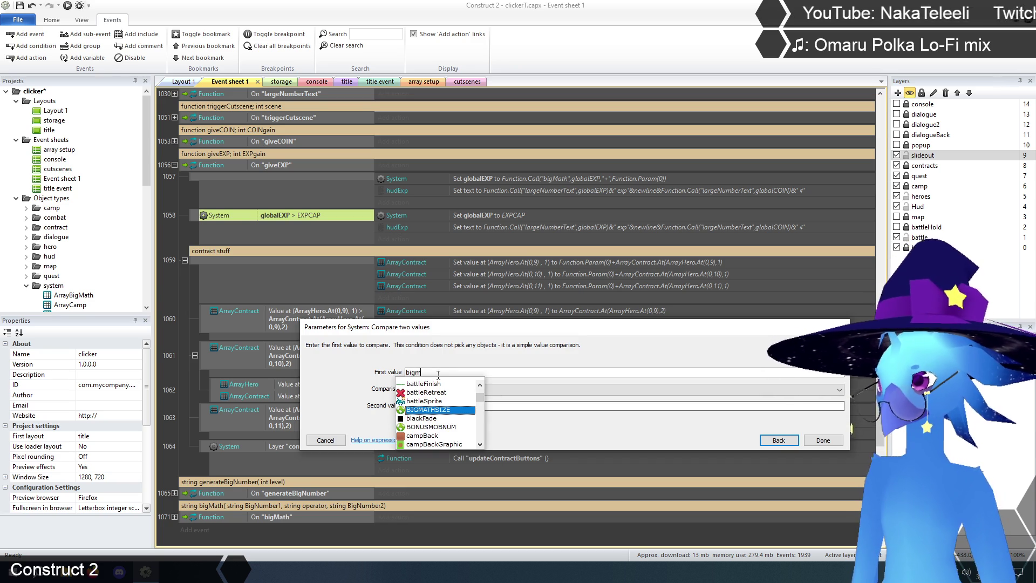
key("BackSpace")
key("BackSpace")
key("BackSpace")
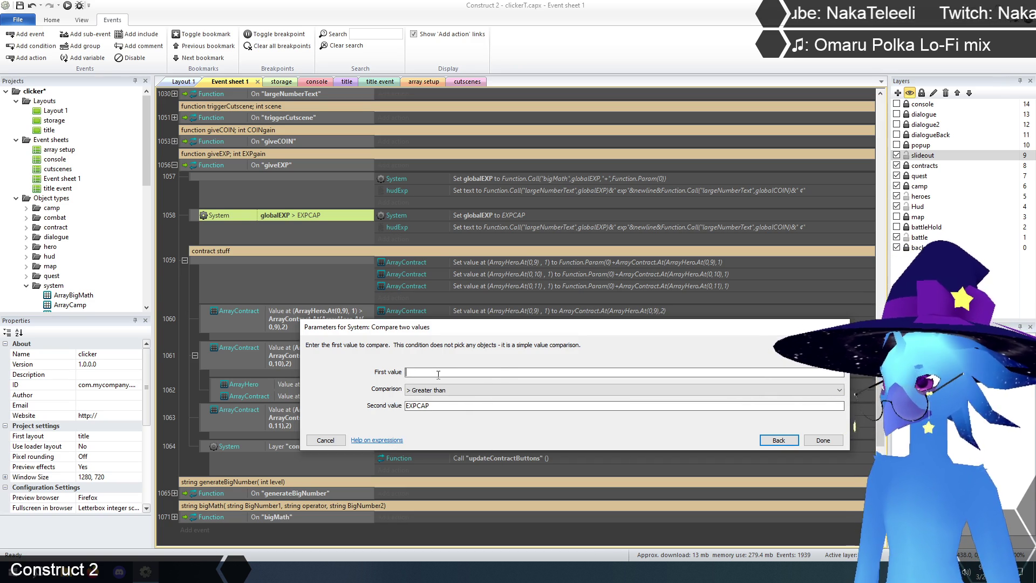
type("Function.Call(\"")
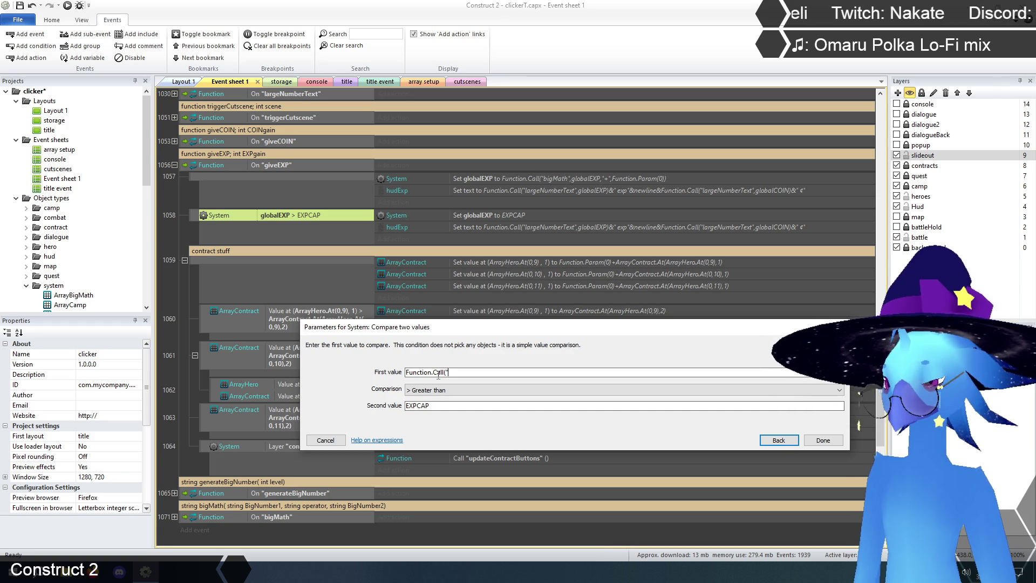
type("bigMath\",")
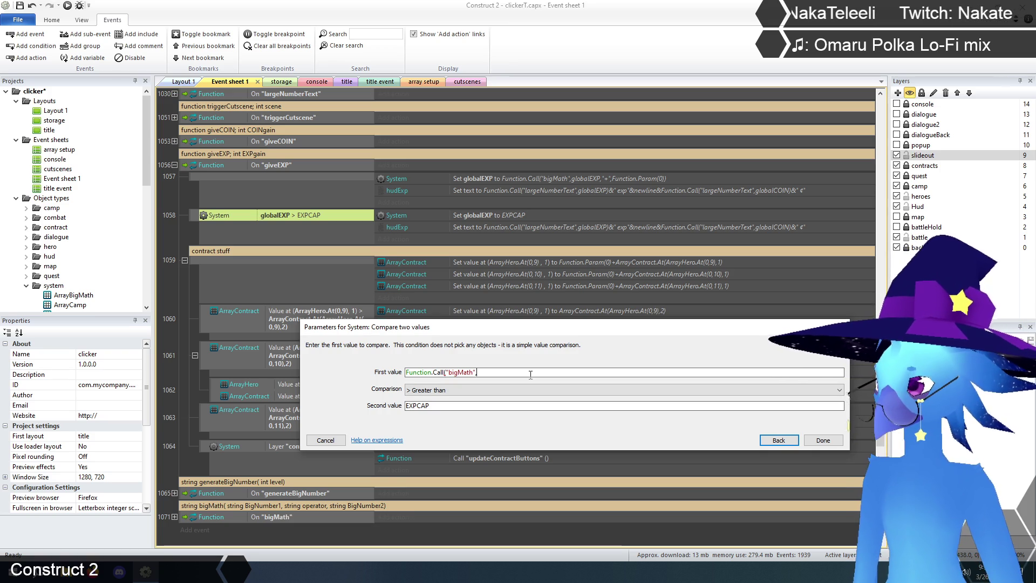
type("global")
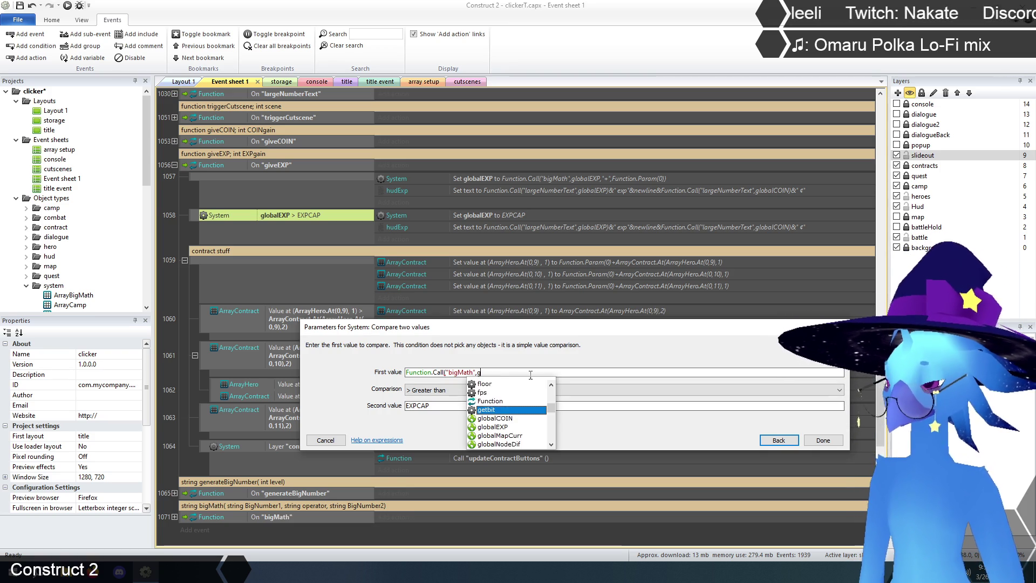
key("Down")
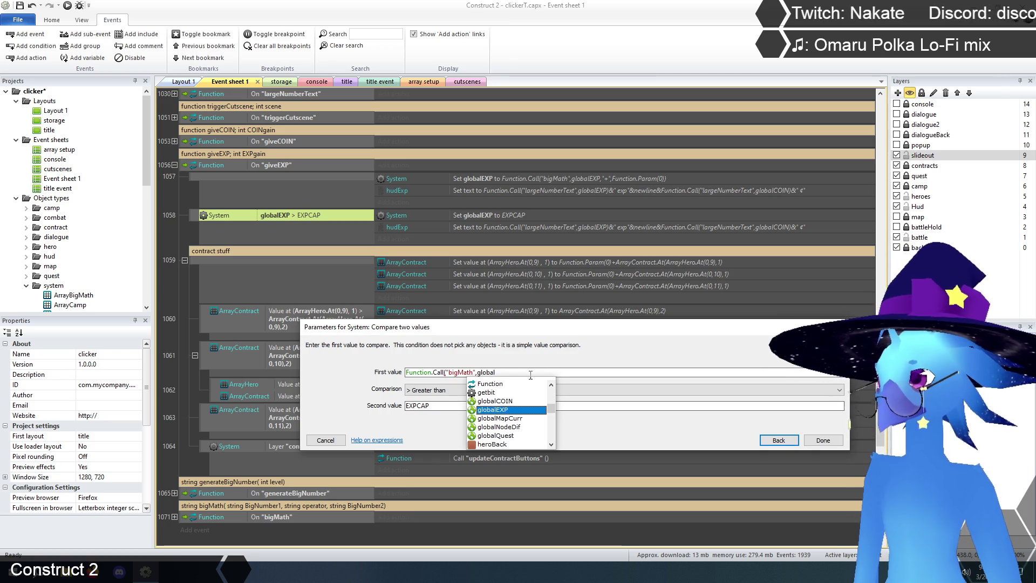
key("Return")
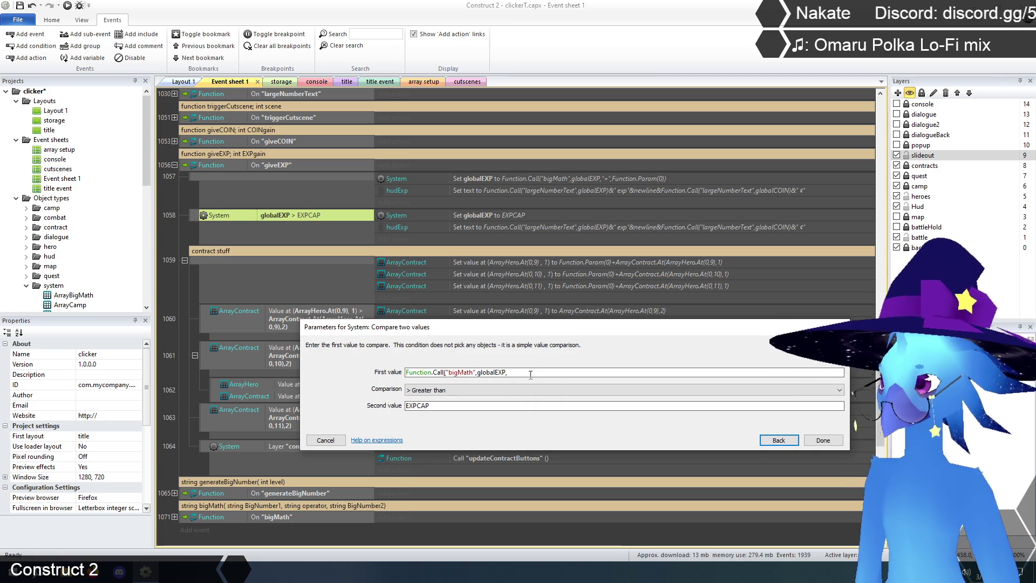
type("\">\"")
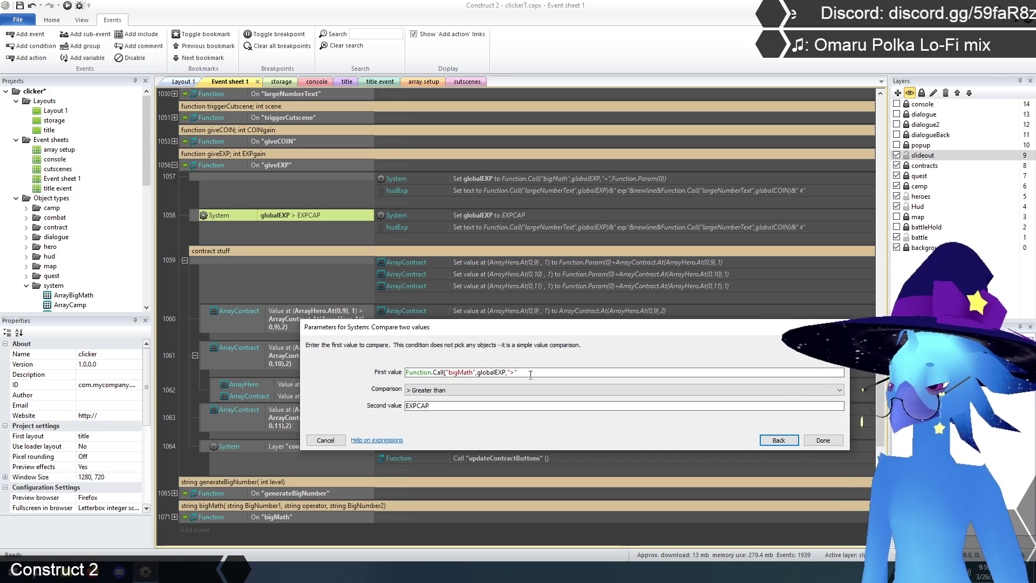
type(",EXP")
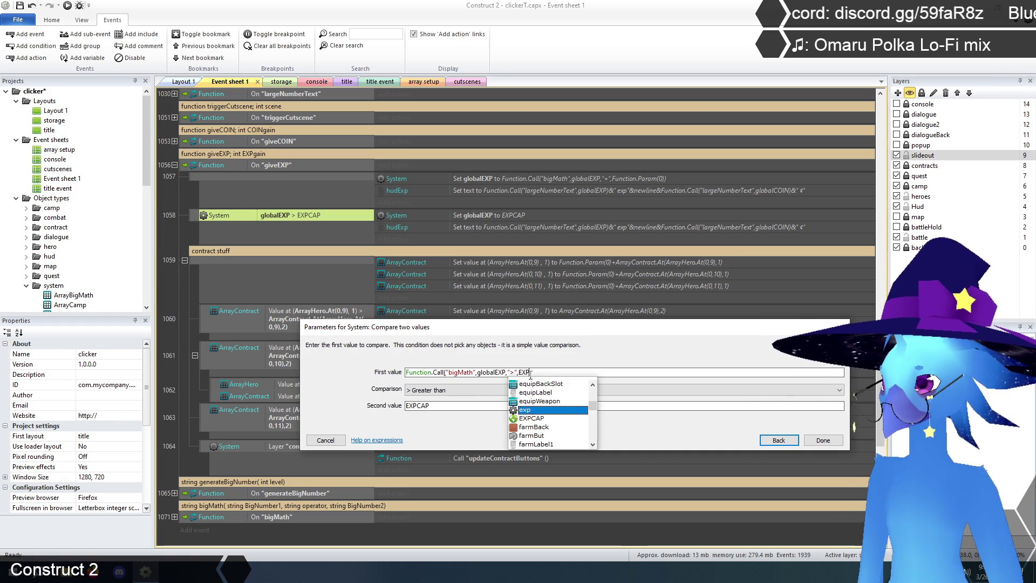
key("Return")
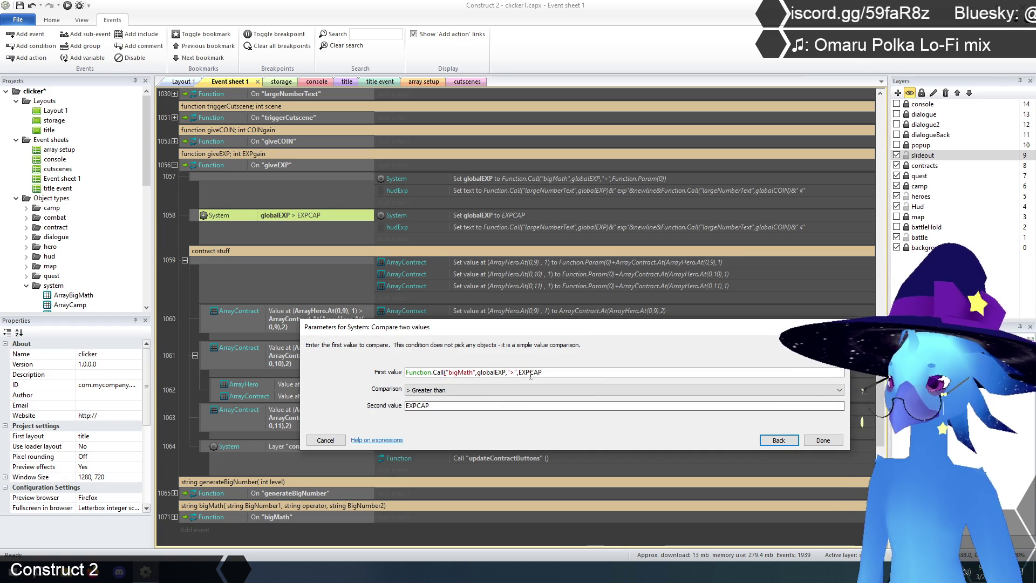
type(")")
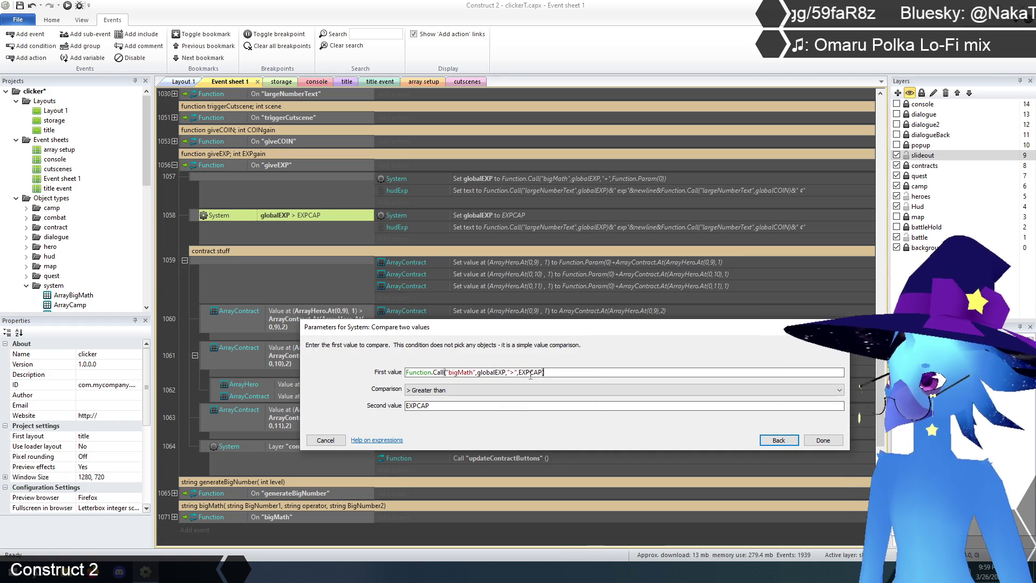
Set the comparison to Equal to with second value 1 and confirm
left_click(432, 390)
left_click(436, 400)
double_click(440, 404)
type("1")
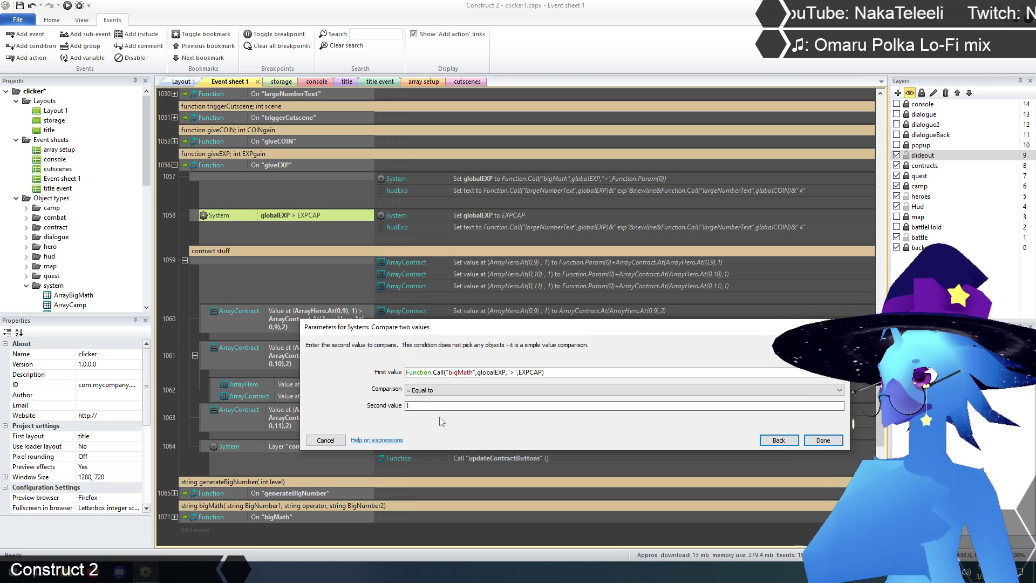
left_click(823, 440)
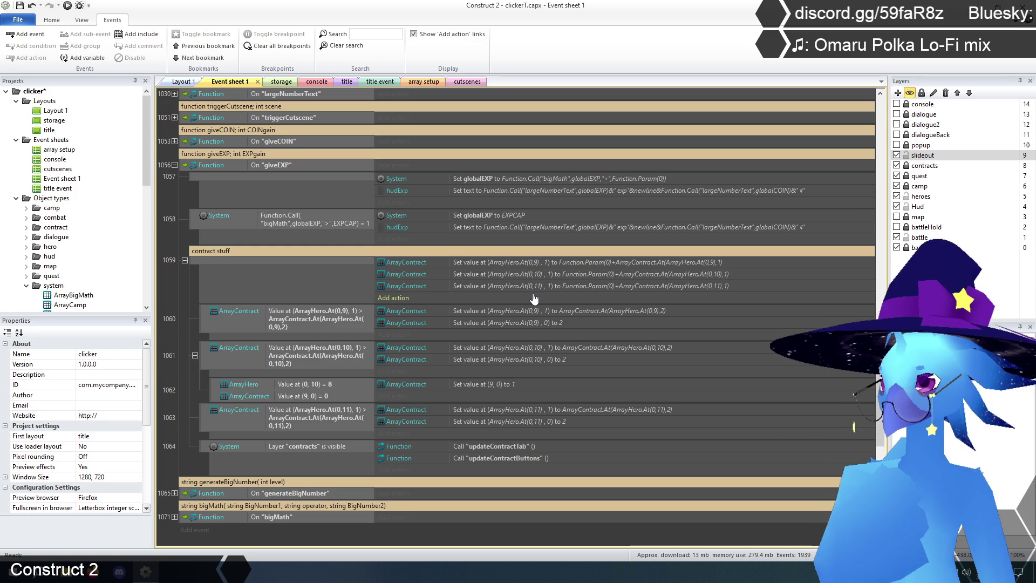
Rewrite the first ArrayContract write's value as Function.Call("bigMath",Function.Param(0),"+",ArrayContract.At(ArrayHero.At(0,9),1))
double_click(613, 264)
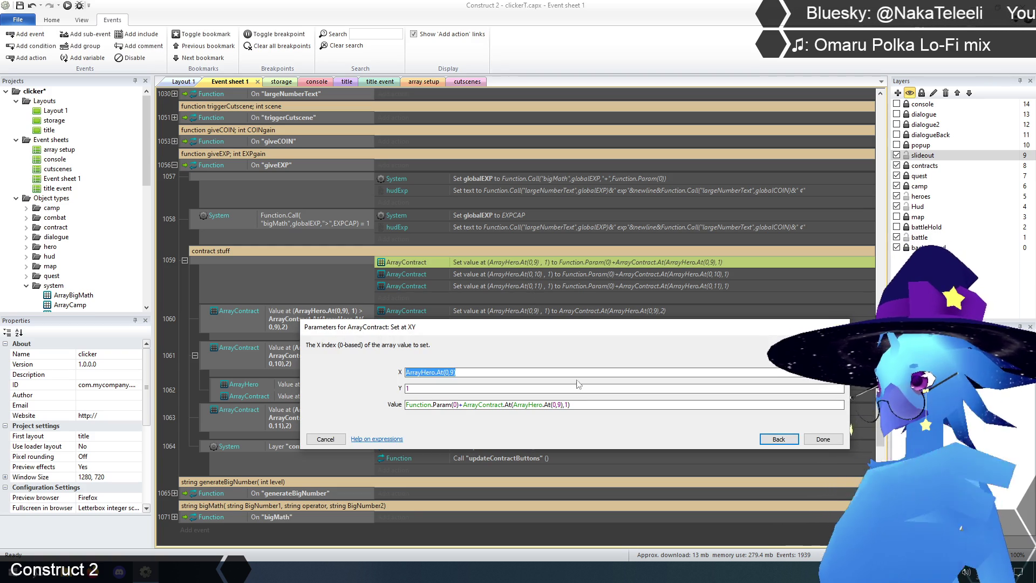
left_click(583, 405)
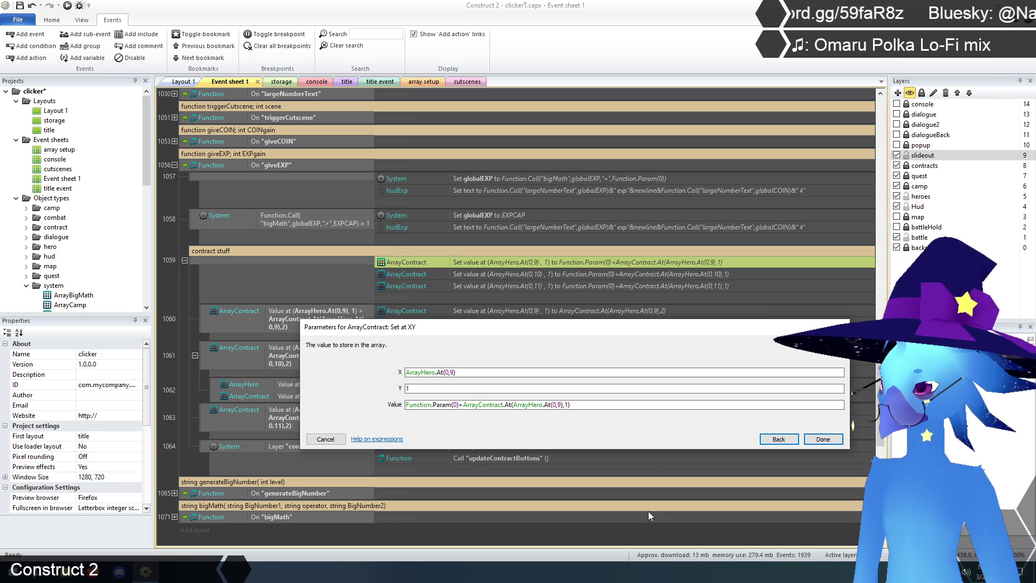
type("Function.Call(")
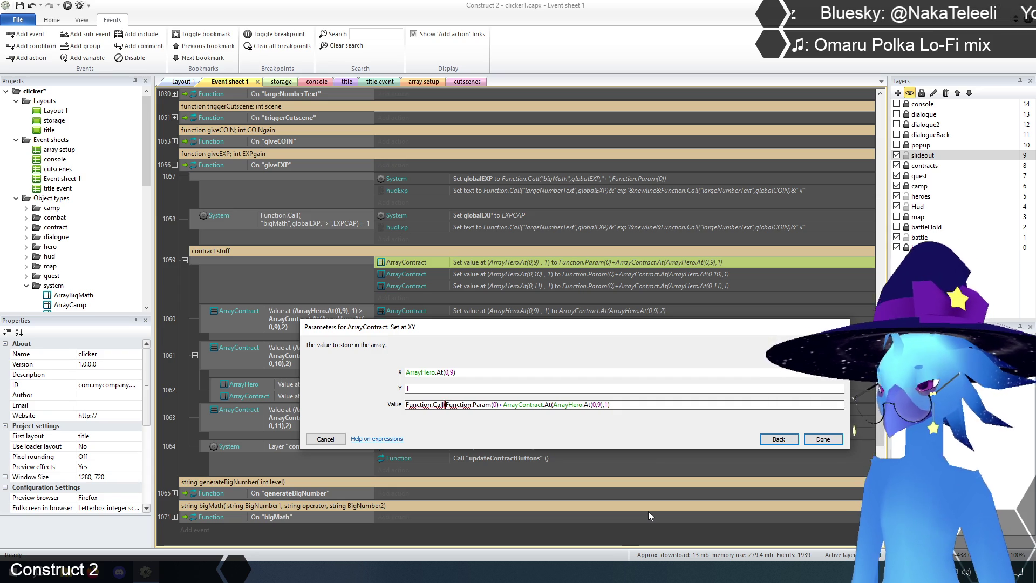
type("\"bigMath\"")
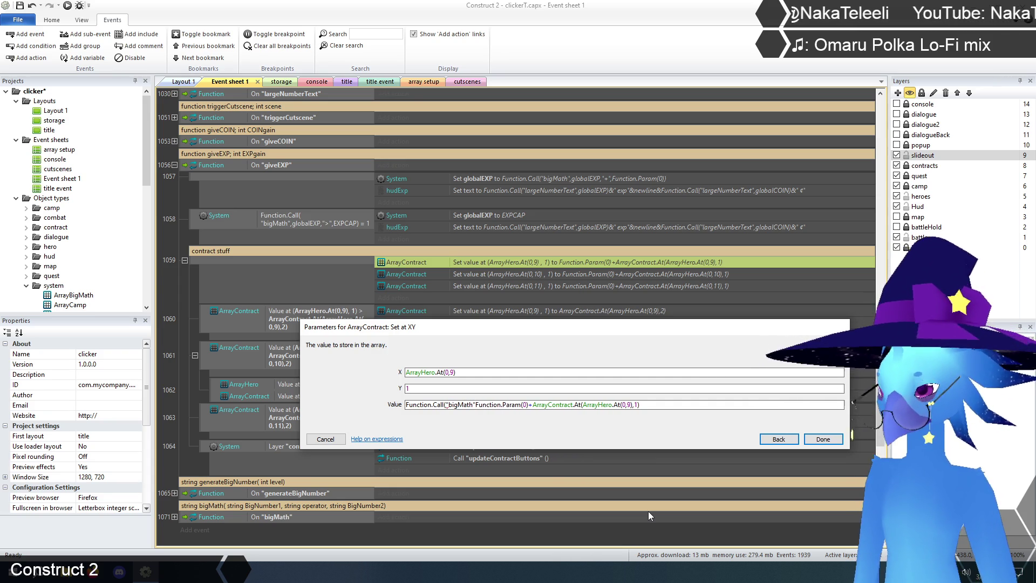
type(",")
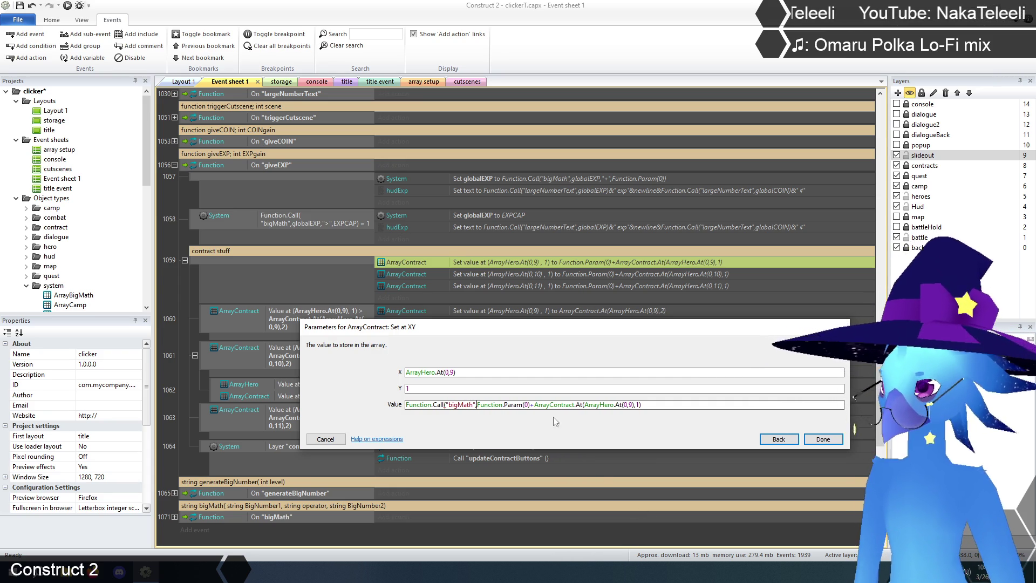
key("BackSpace")
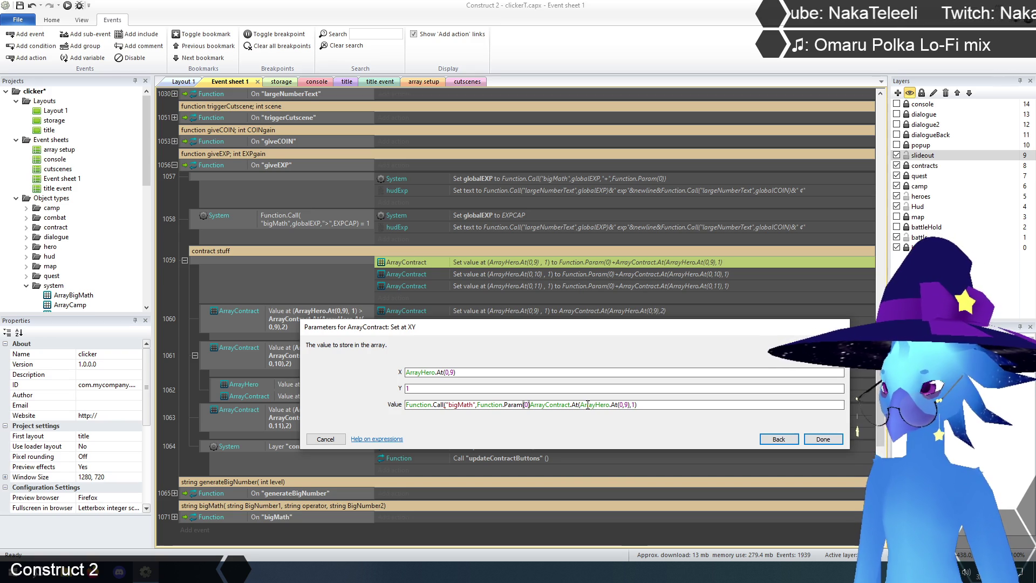
type(",\"+\"")
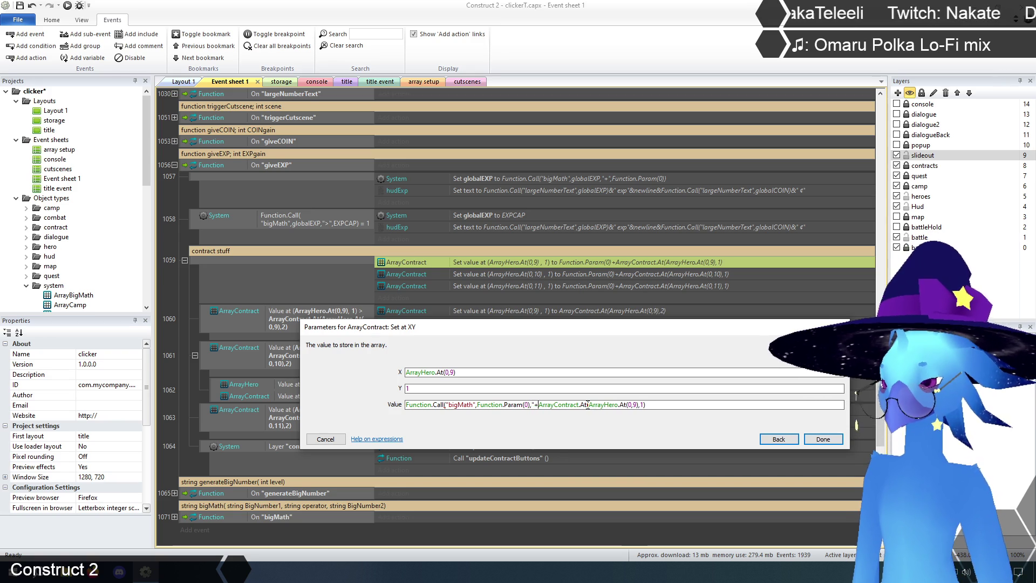
type(",")
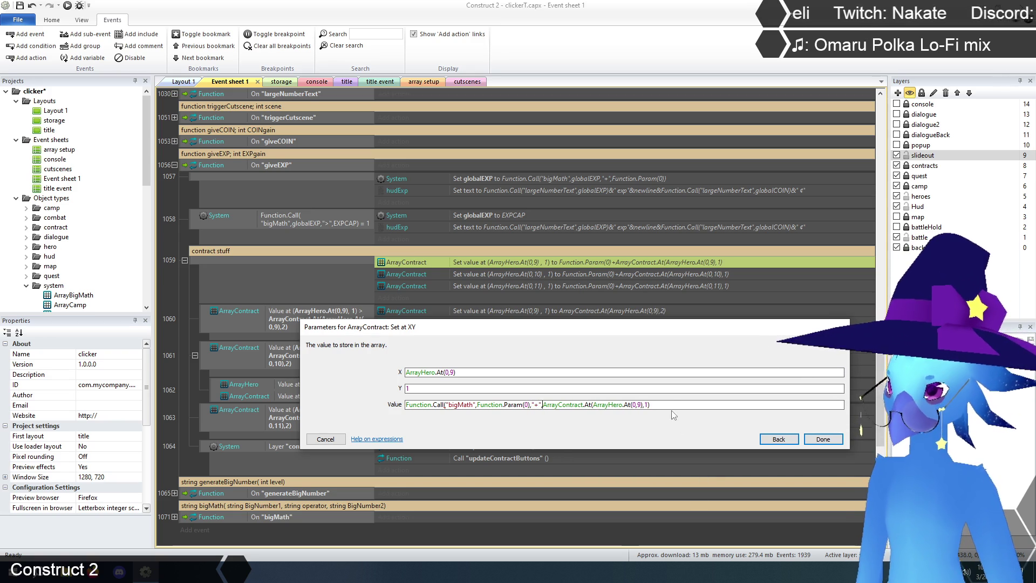
left_click(674, 405)
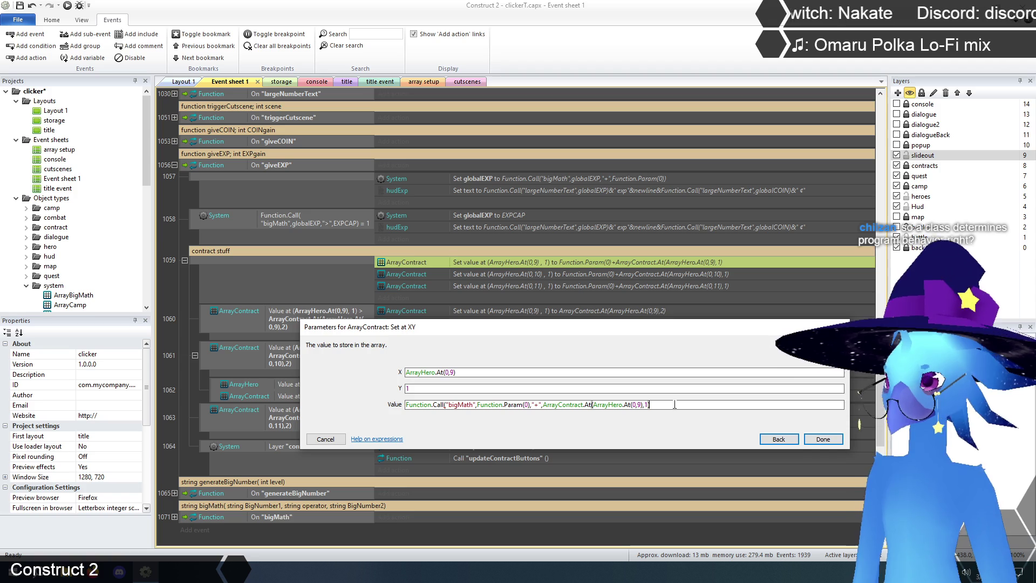
type(")")
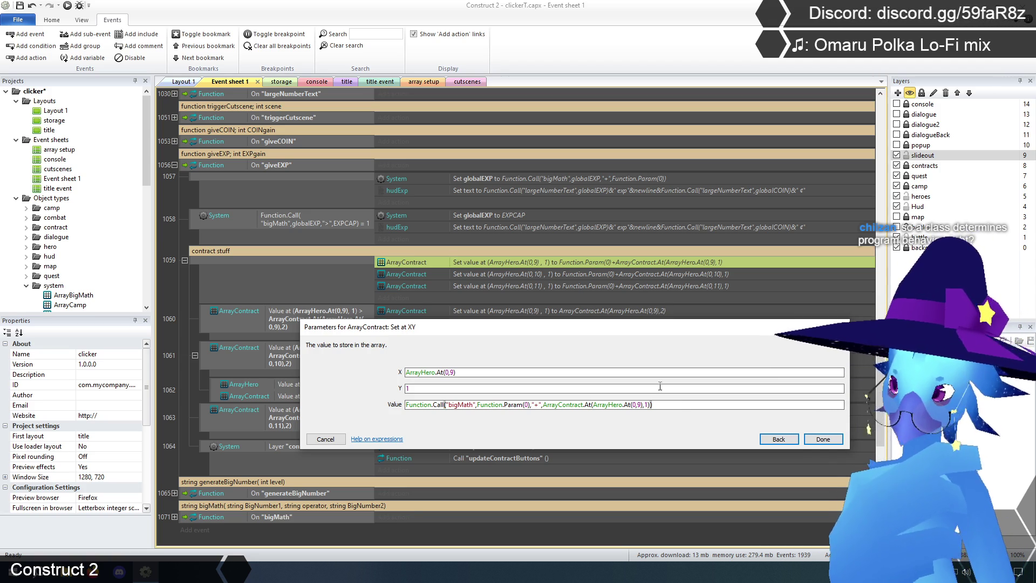
left_click(823, 440)
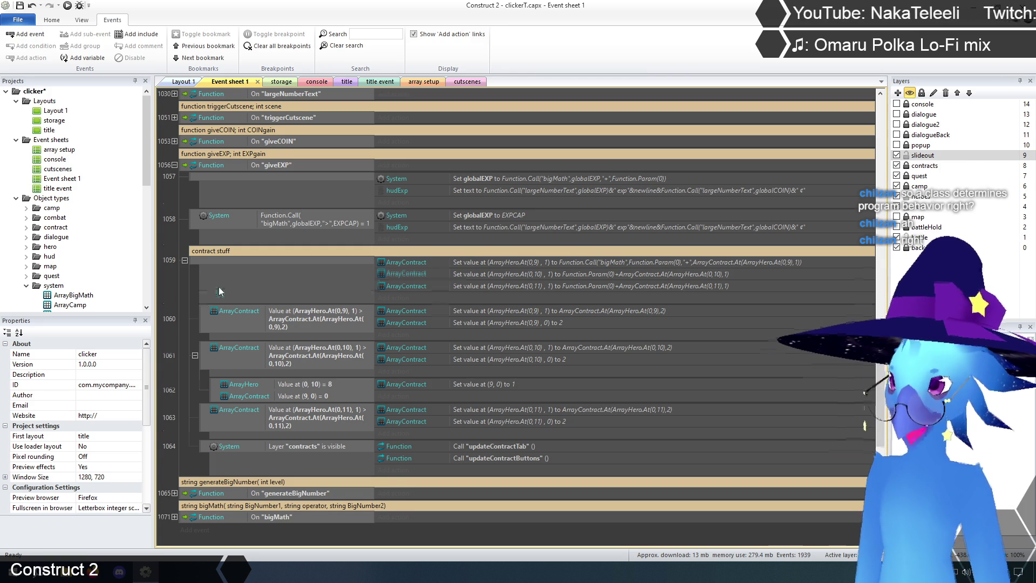
scroll(219, 286, "down", 3)
left_click(174, 449)
left_click(174, 449)
scroll(175, 453, "down", 4)
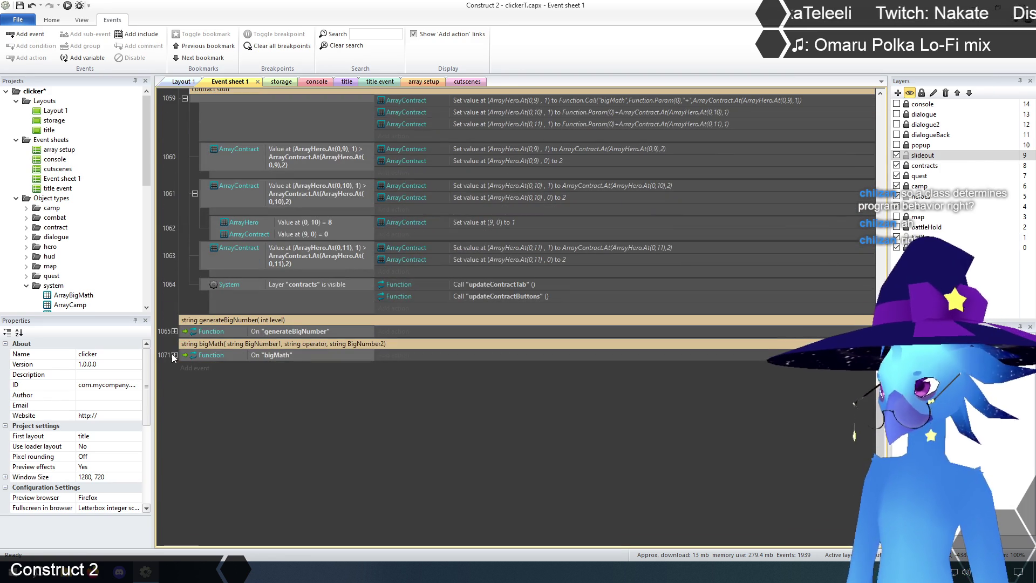
left_click(175, 355)
left_click(185, 378)
scroll(585, 343, "down", 4)
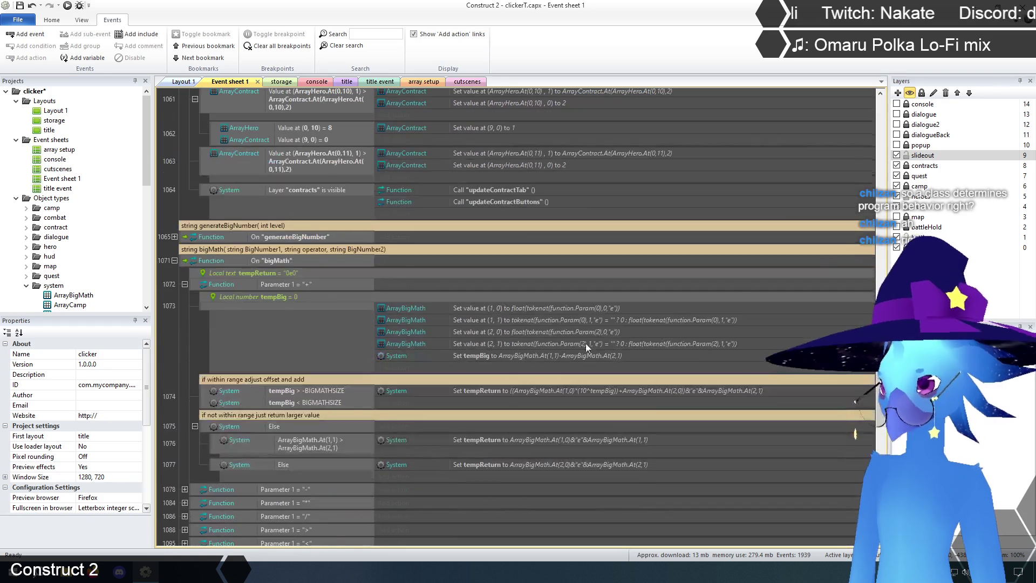
left_click(174, 260)
scroll(204, 374, "up", 4)
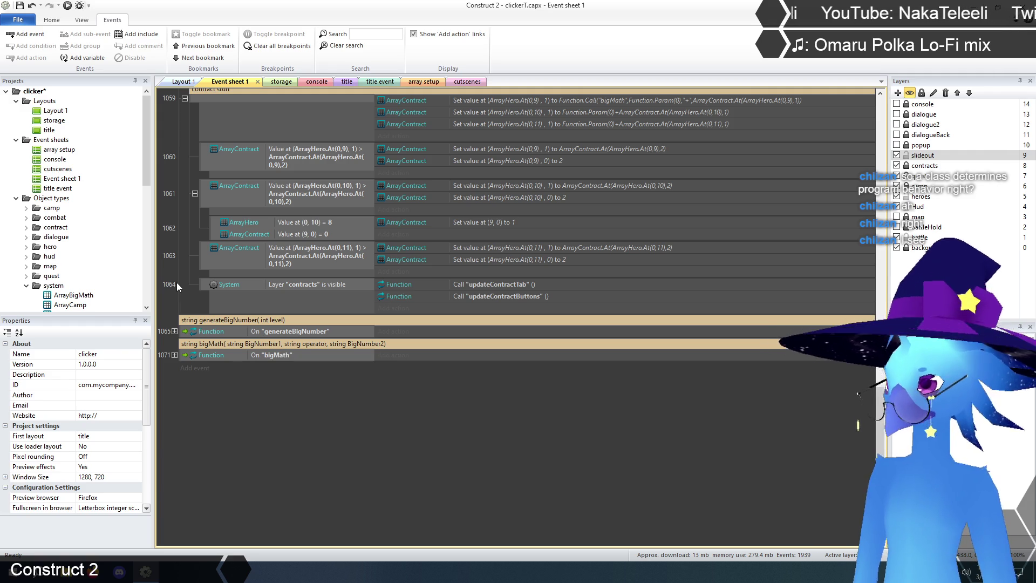
scroll(444, 462, "up", 1)
scroll(443, 462, "up", 5)
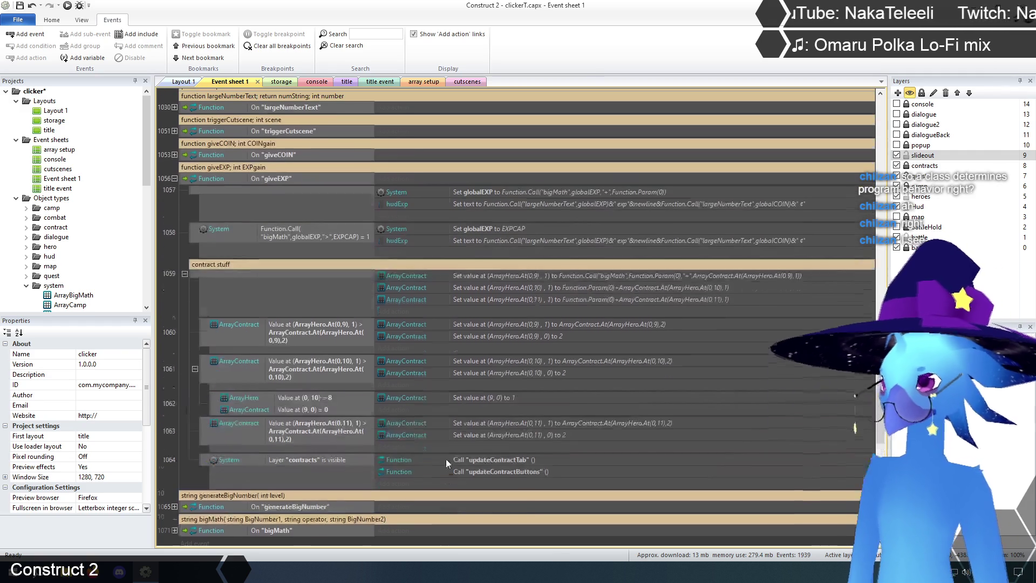
double_click(607, 289)
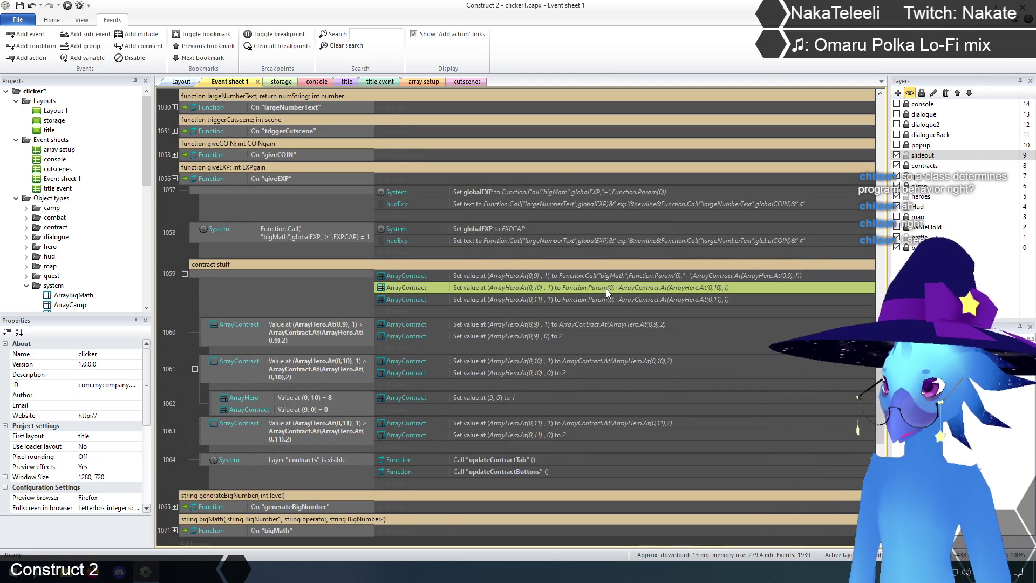
left_click(492, 406)
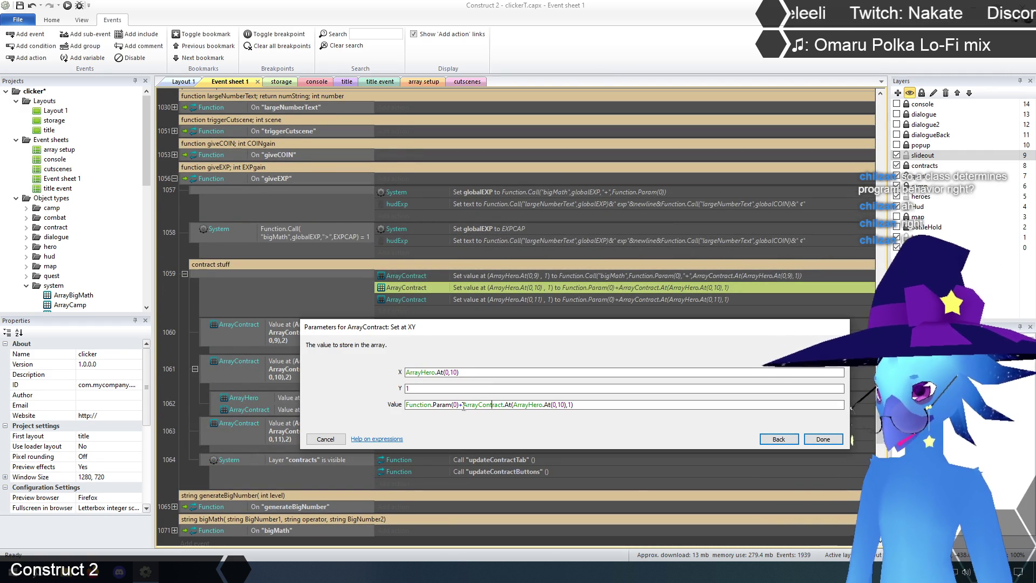
left_click_drag(407, 405, 599, 406)
left_click(599, 405)
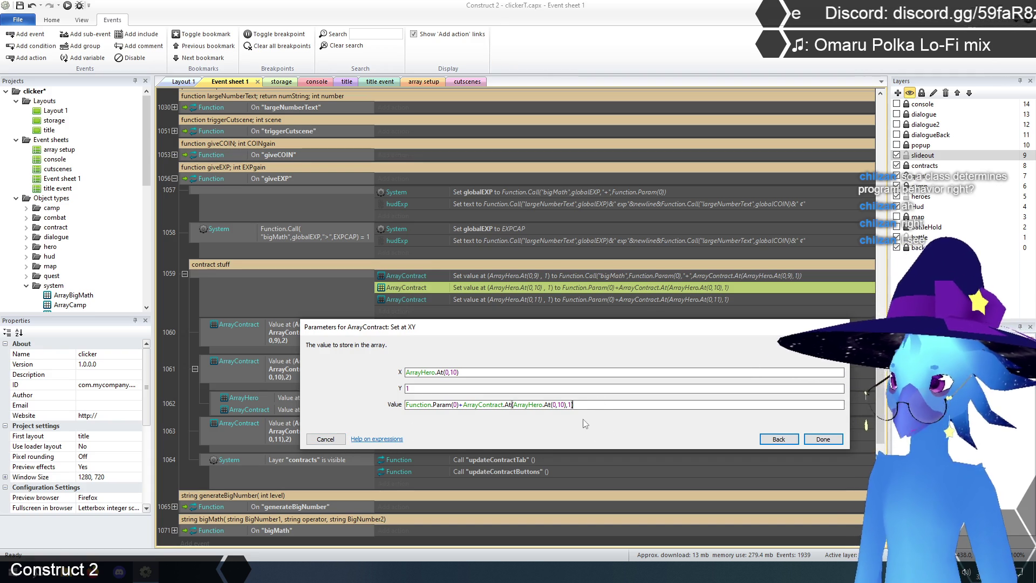
left_click(325, 439)
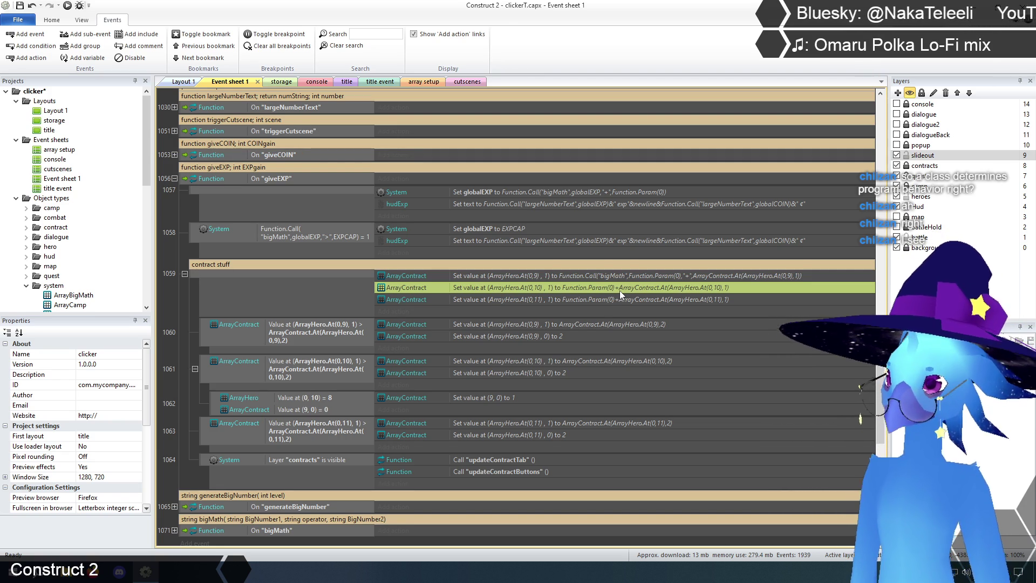
scroll(206, 368, "down", 3)
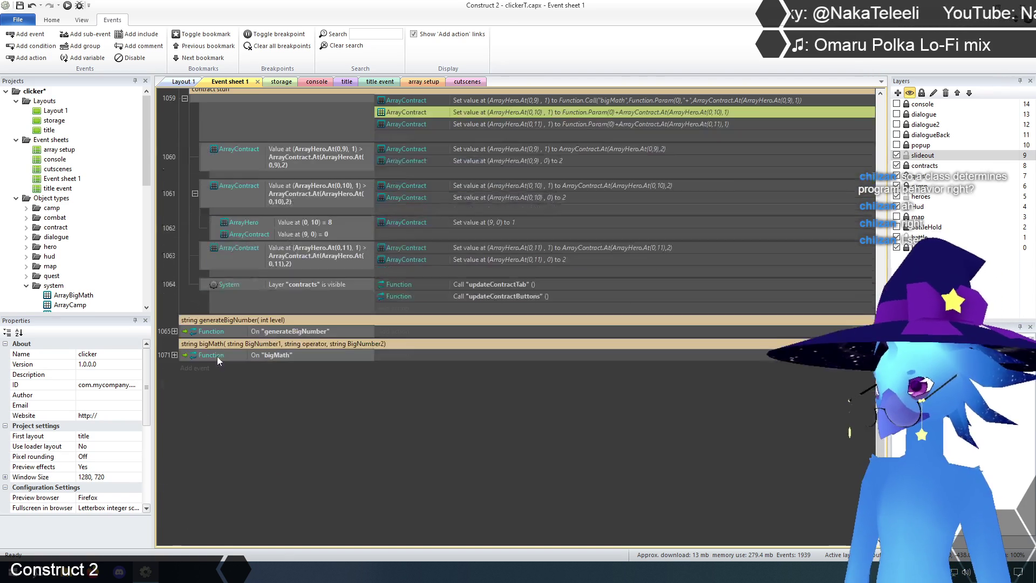
scroll(251, 394, "up", 1)
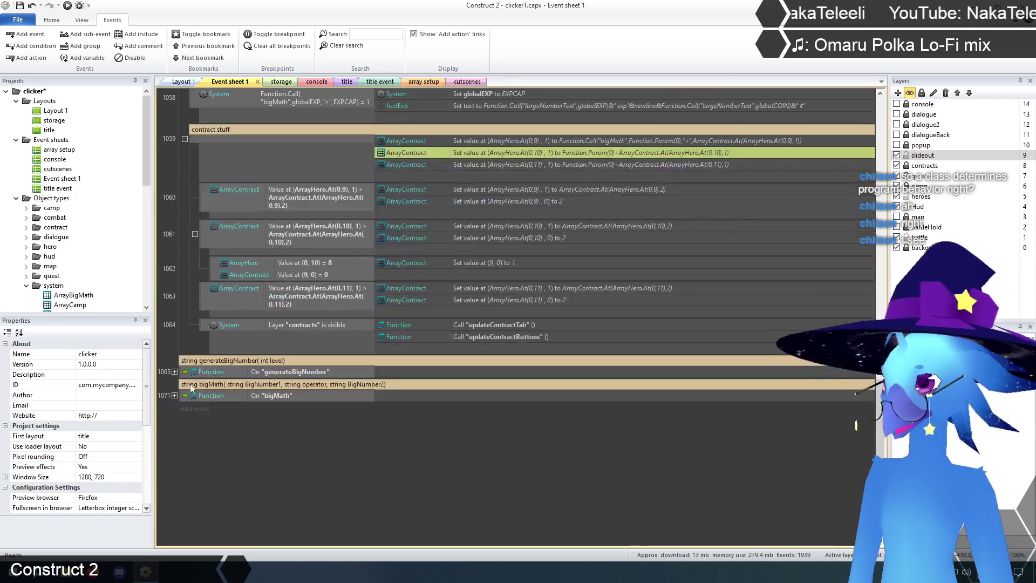
scroll(173, 396, "up", 4)
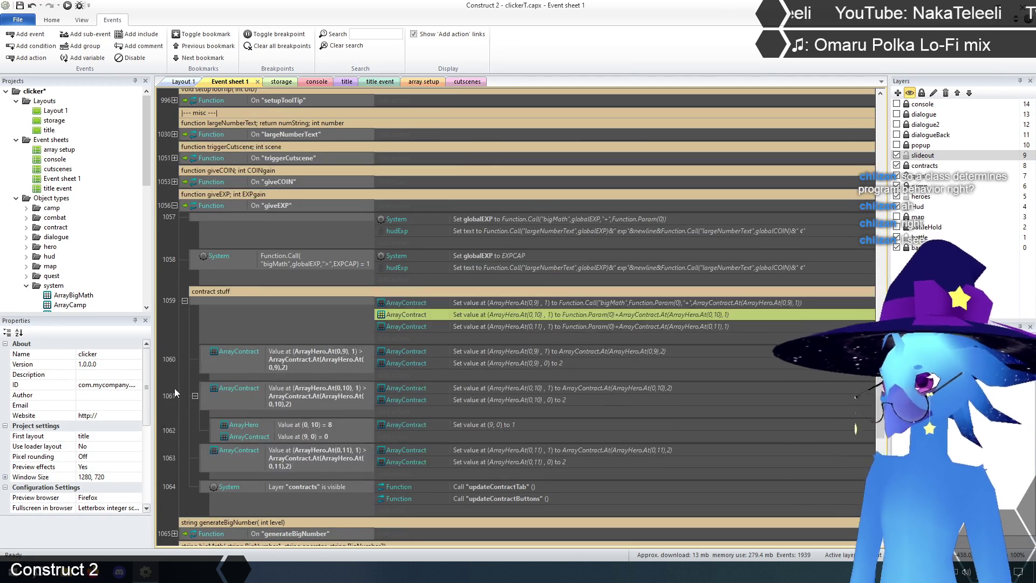
left_click(174, 387)
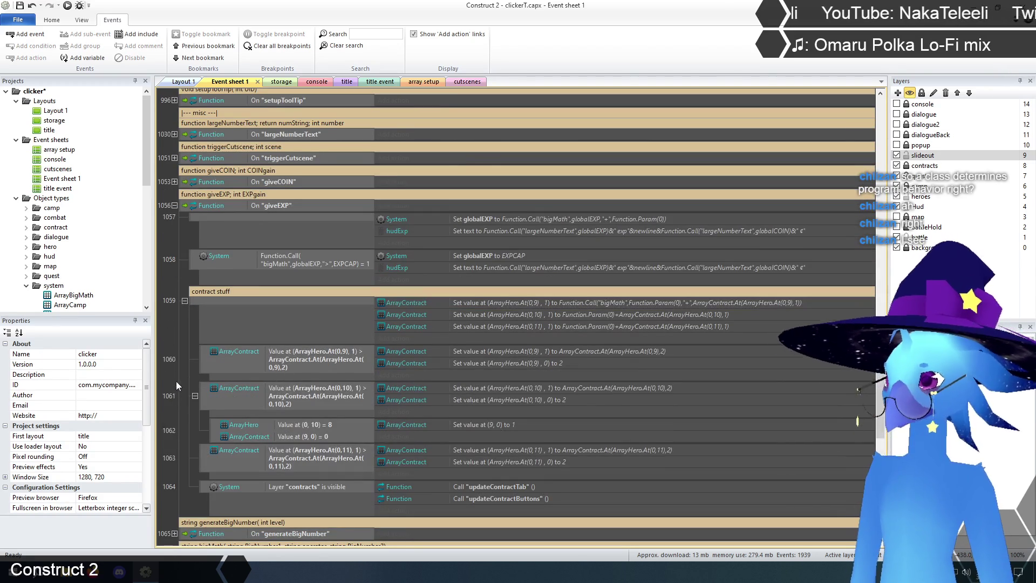
left_click(601, 314)
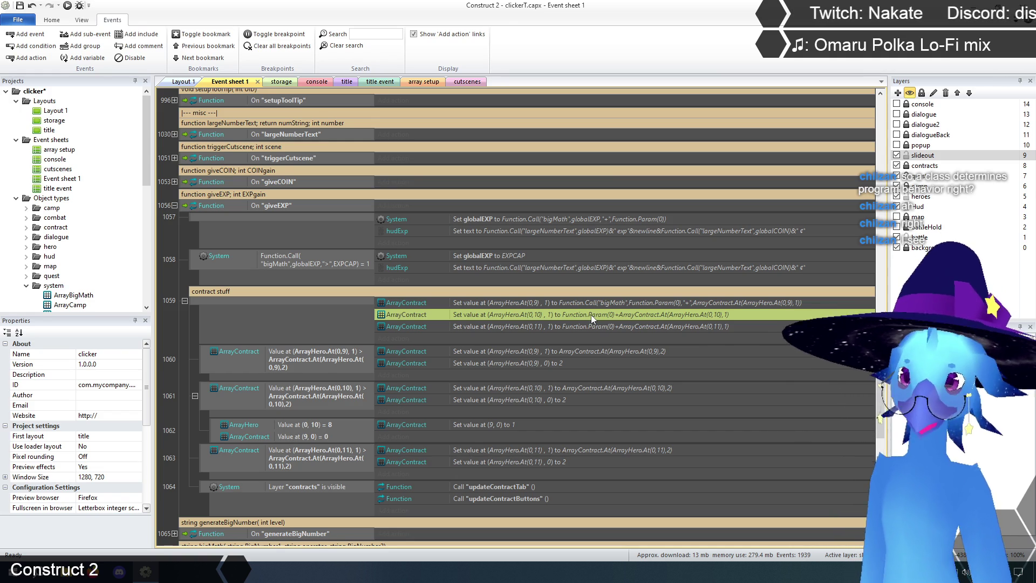
scroll(588, 321, "down", 5)
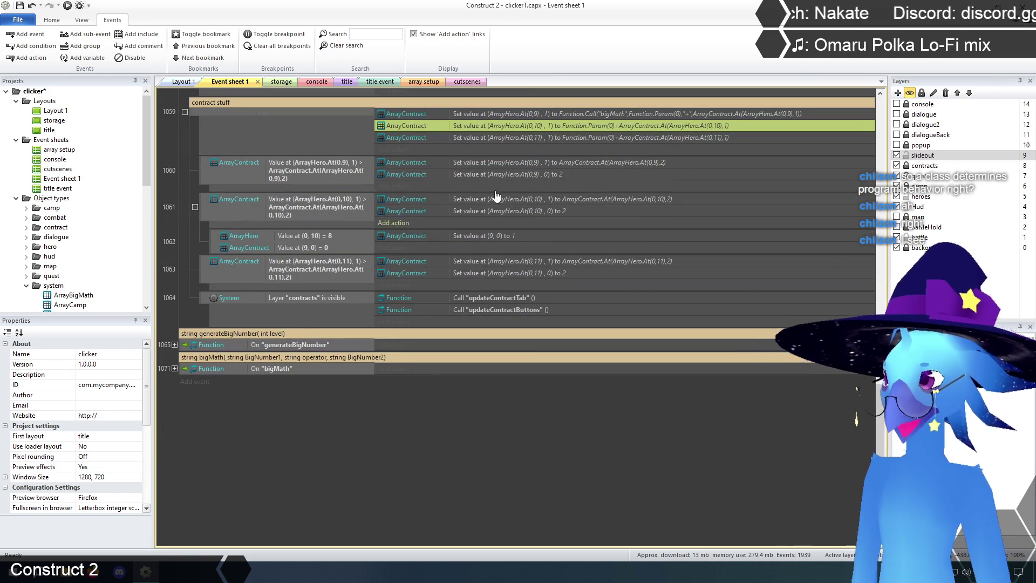
scroll(336, 474, "up", 5)
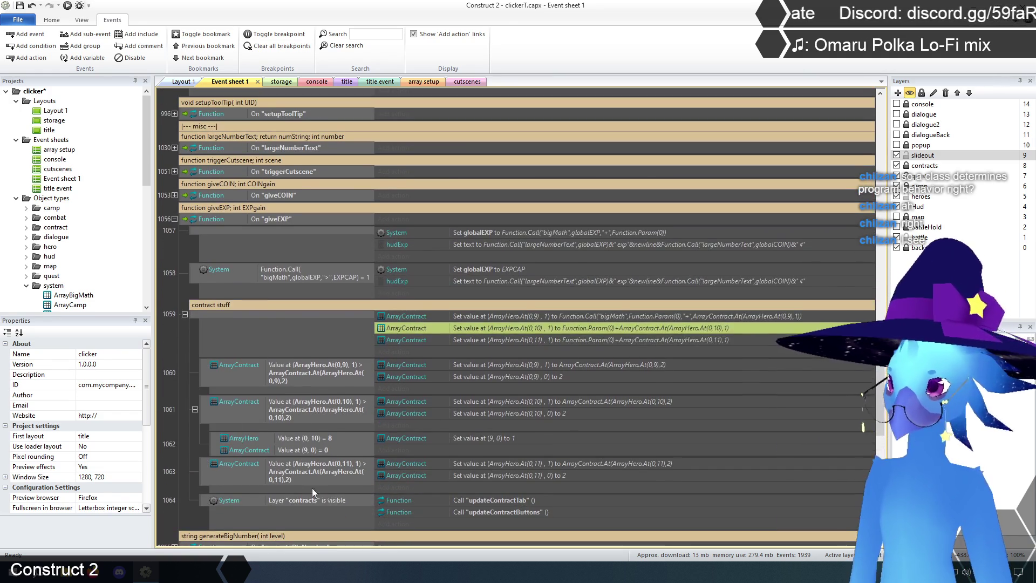
left_click(171, 347)
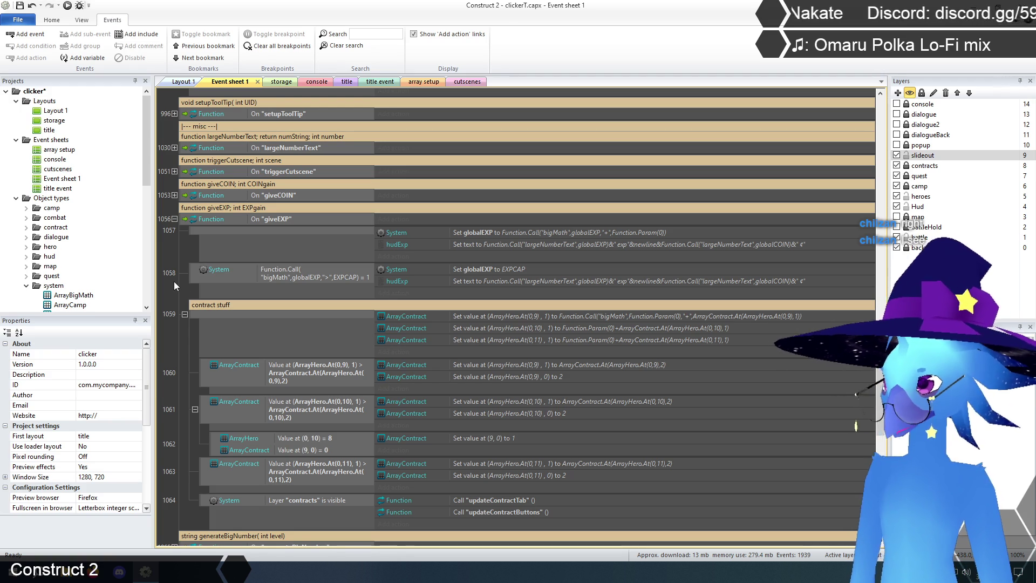
scroll(174, 282, "down", 1)
scroll(174, 281, "up", 1)
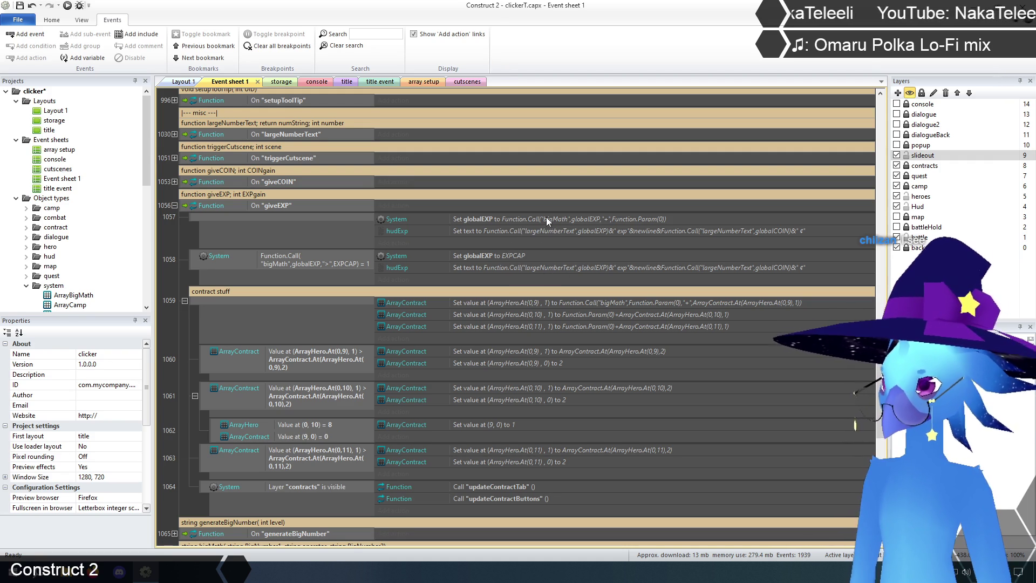
scroll(497, 261, "down", 1)
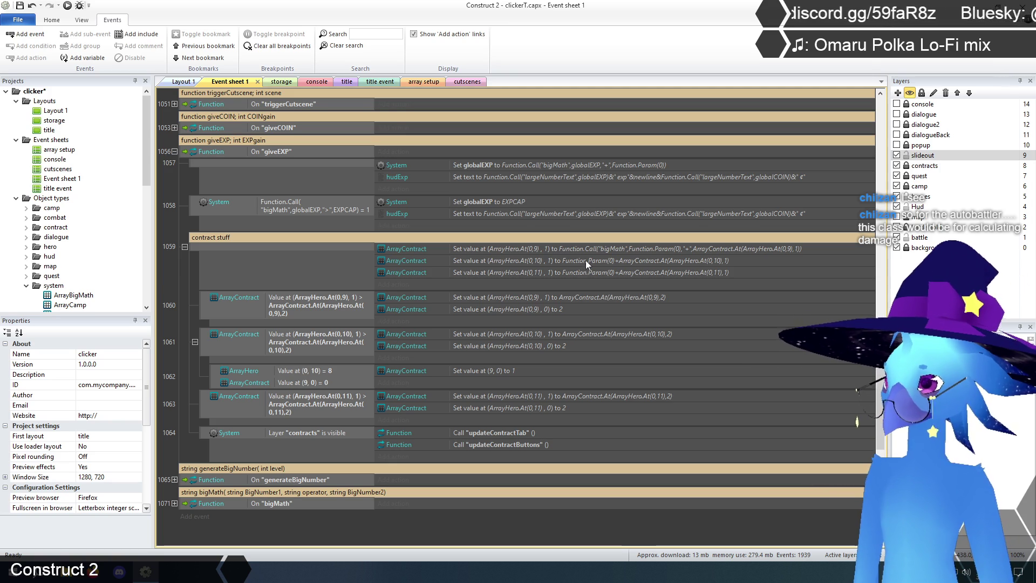
Rewrite the column 10 ArrayContract write as Function.Call("bigMath",Function.Param(0),"+",ArrayContract.At(ArrayHero.At(0,10),1))
double_click(585, 260)
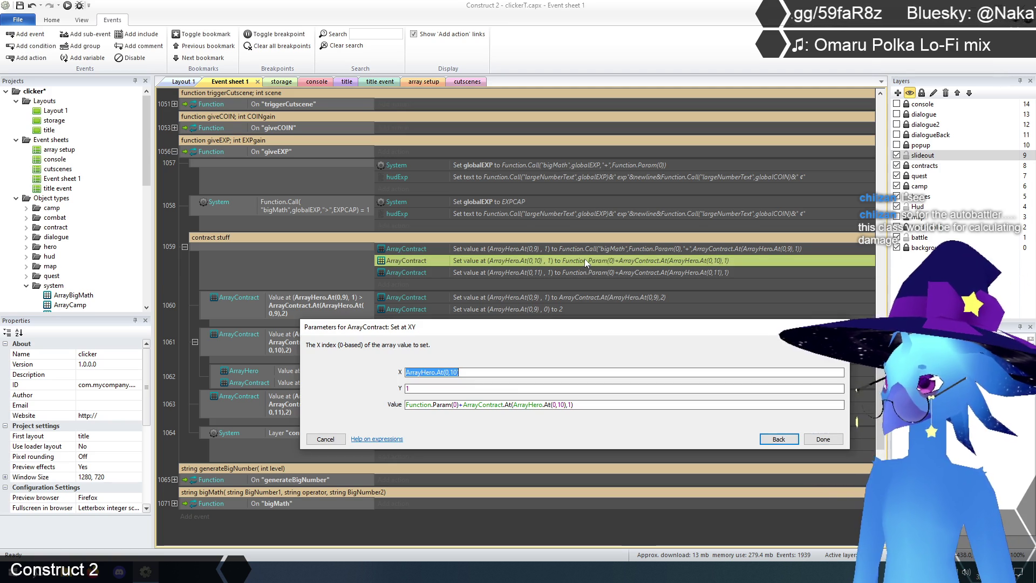
left_click(408, 404)
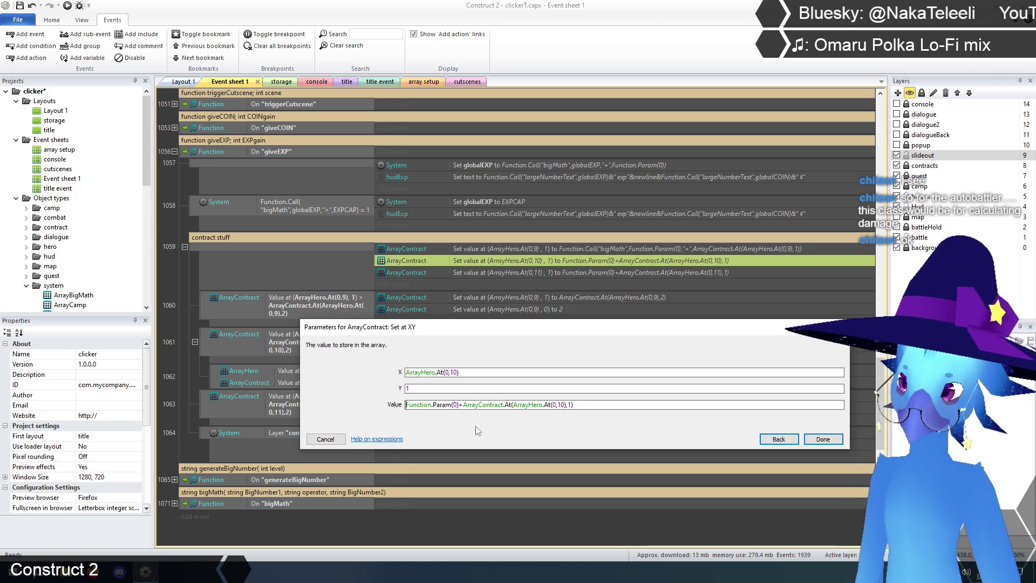
type("Function")
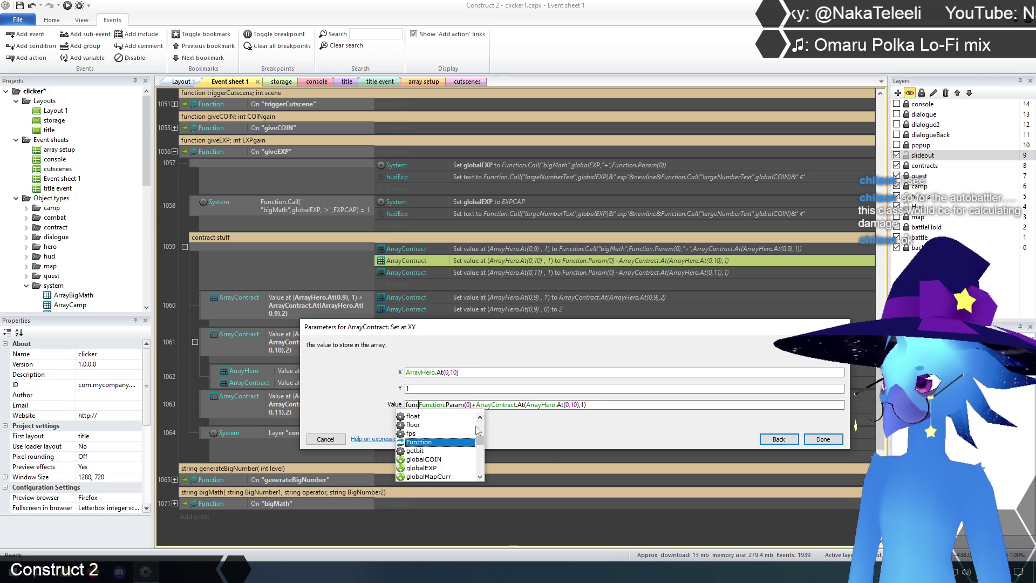
type(".Call(")
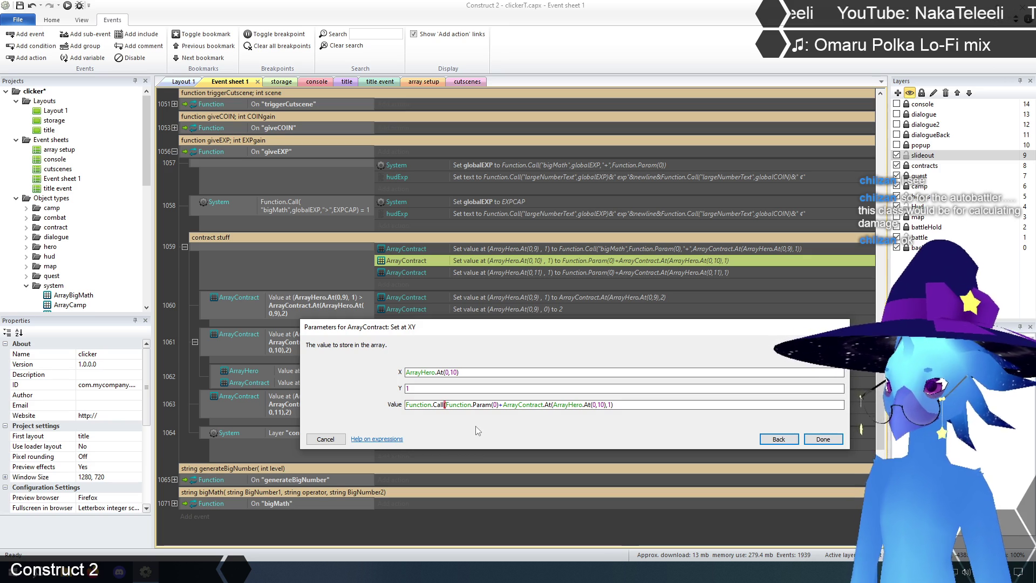
type("\"bigMath\"")
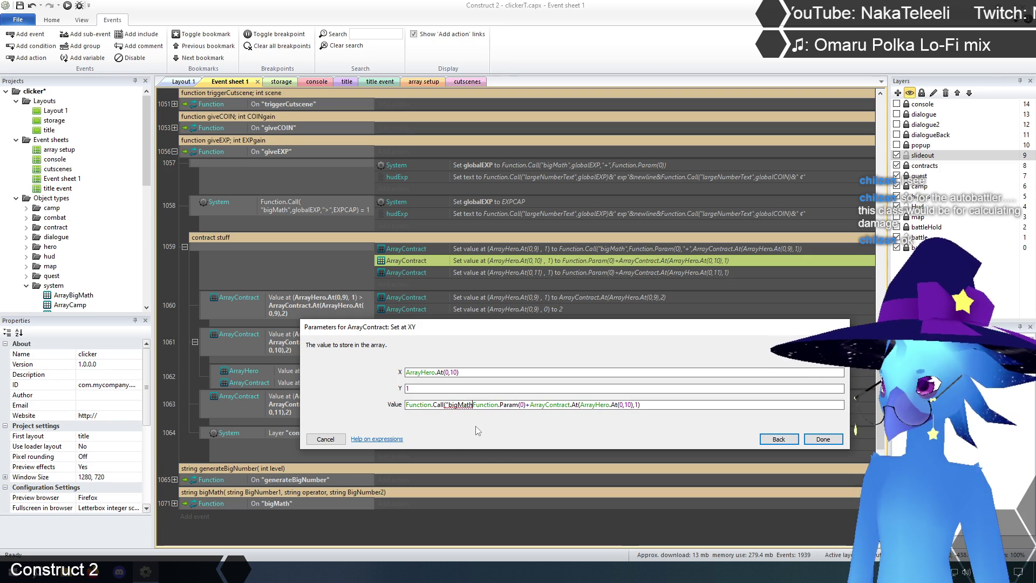
type(",")
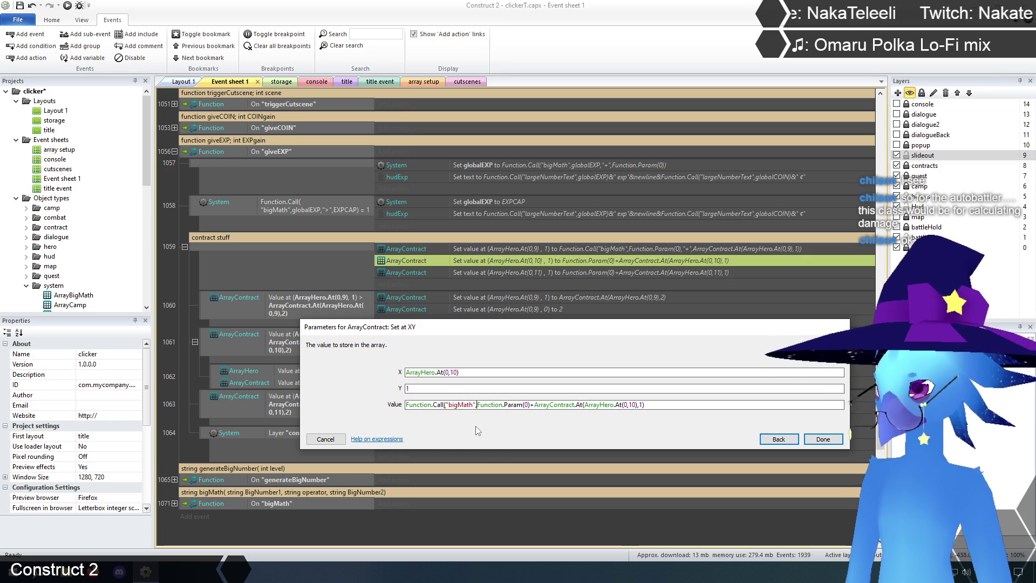
left_click(527, 405)
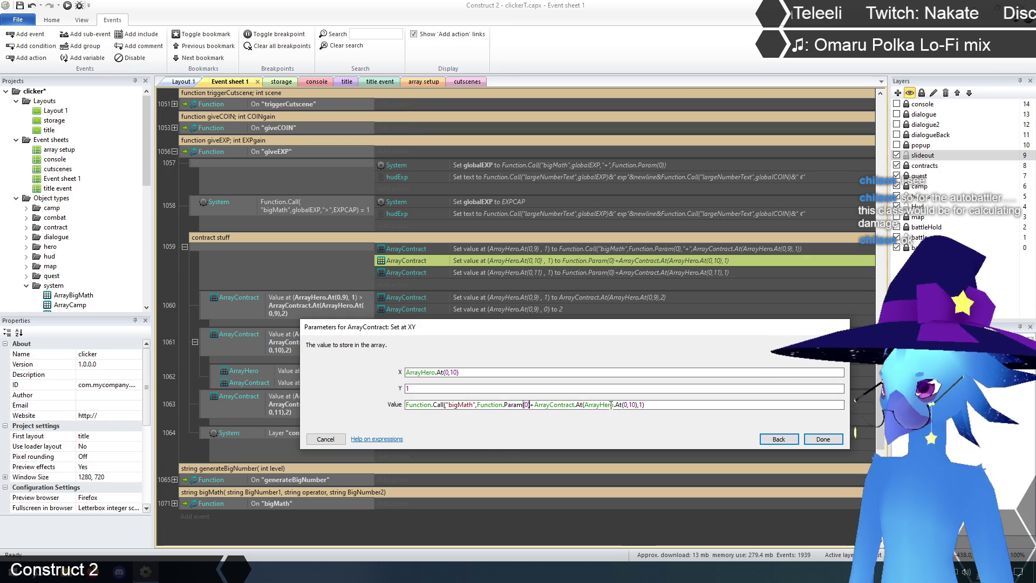
key("Right")
type(",\"")
key("Right")
type("\",")
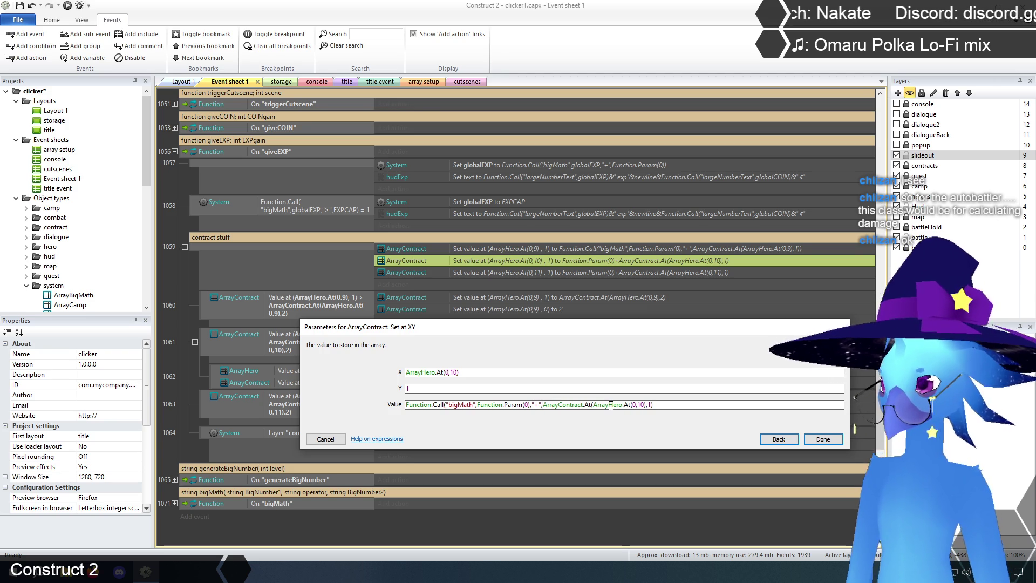
left_click(680, 403)
type(")")
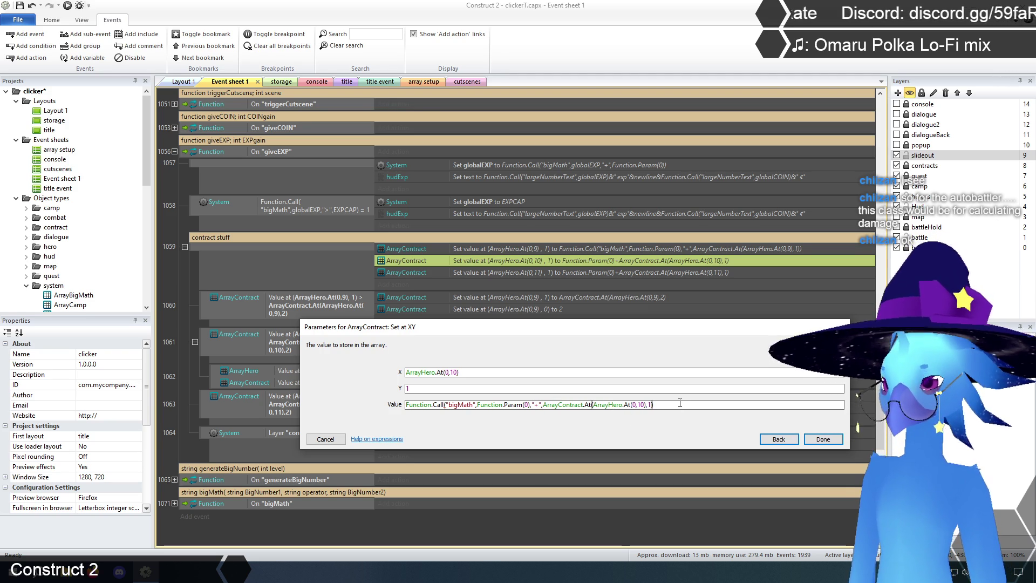
left_click(815, 438)
double_click(554, 273)
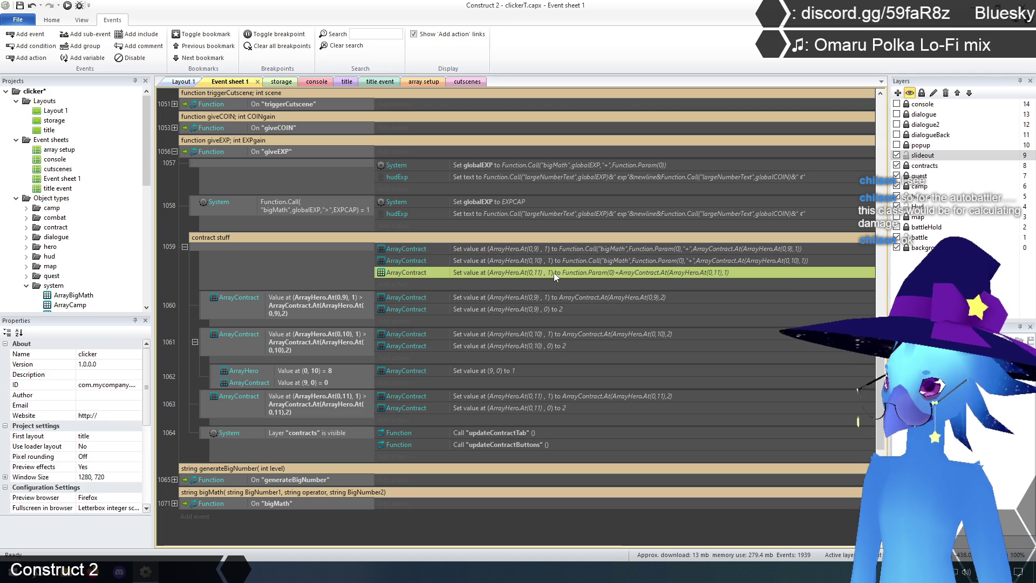
Route the column 11 ArrayContract write through Function.Call("bigMath",Function.Param(0),"+",...) too
key("Tab")
key("Tab")
key("Home")
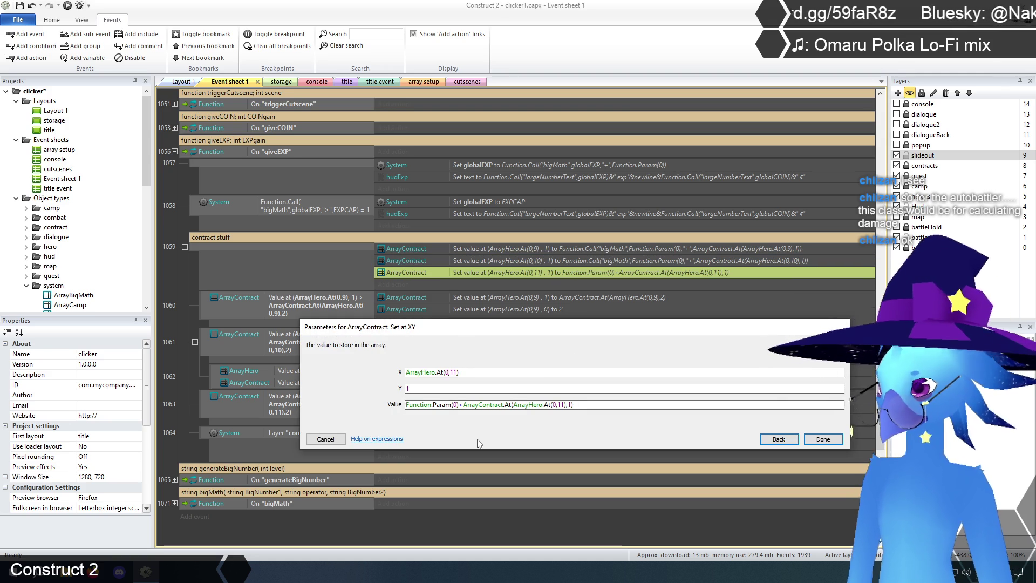
type("Function.ca")
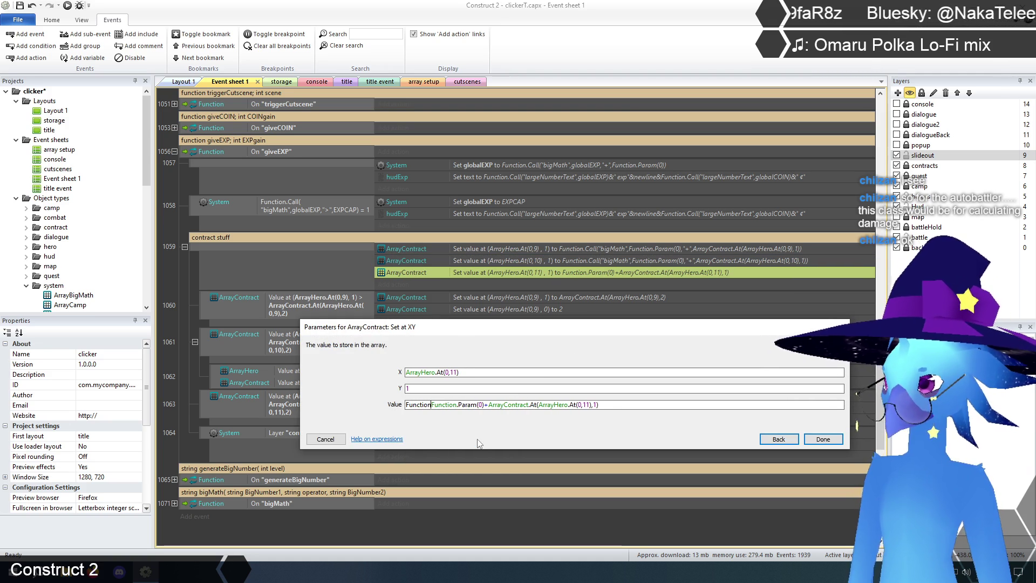
key("Return")
type("(\"bigMath")
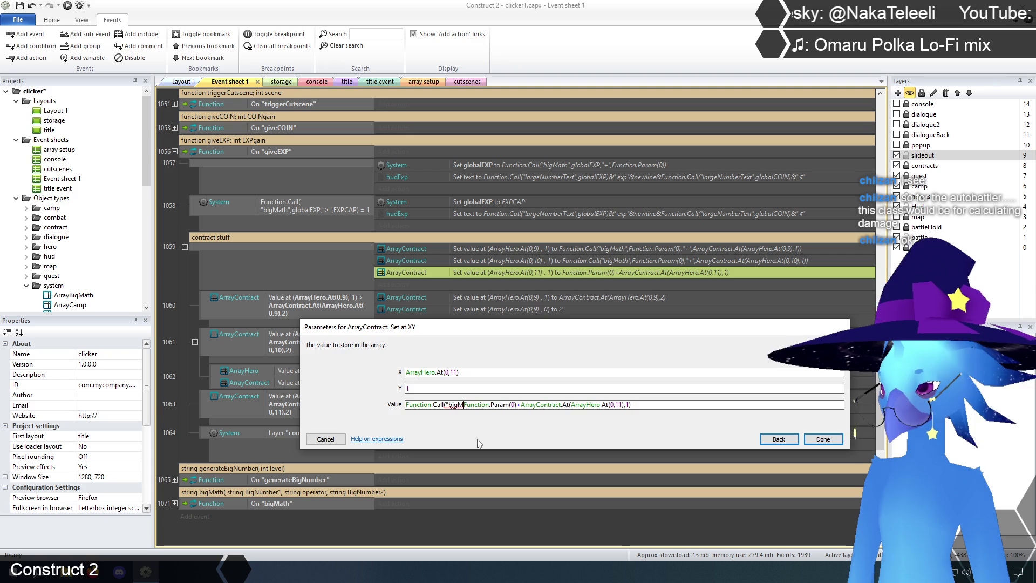
type("\",")
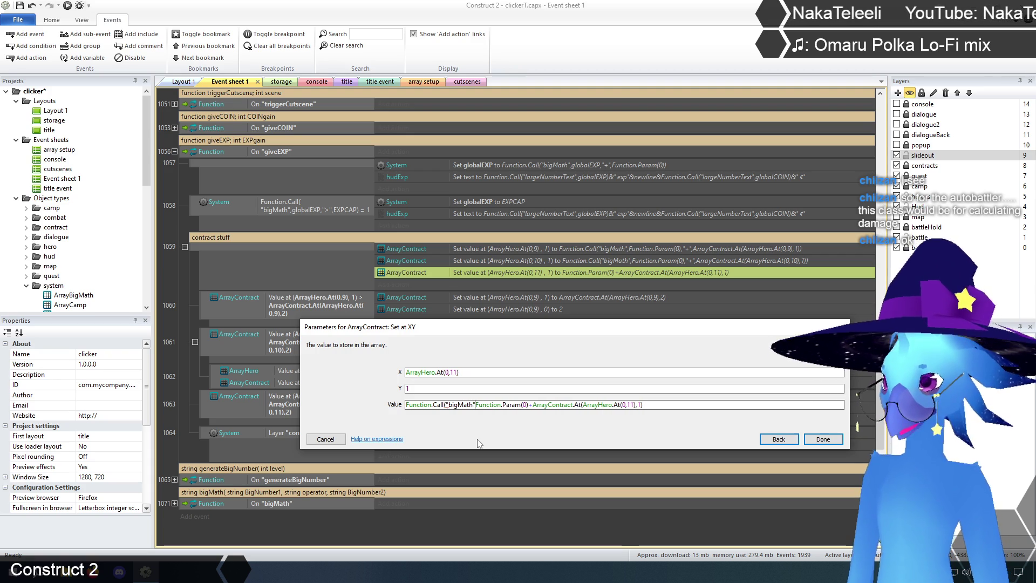
key("Right")
key("Right")
key("Right")
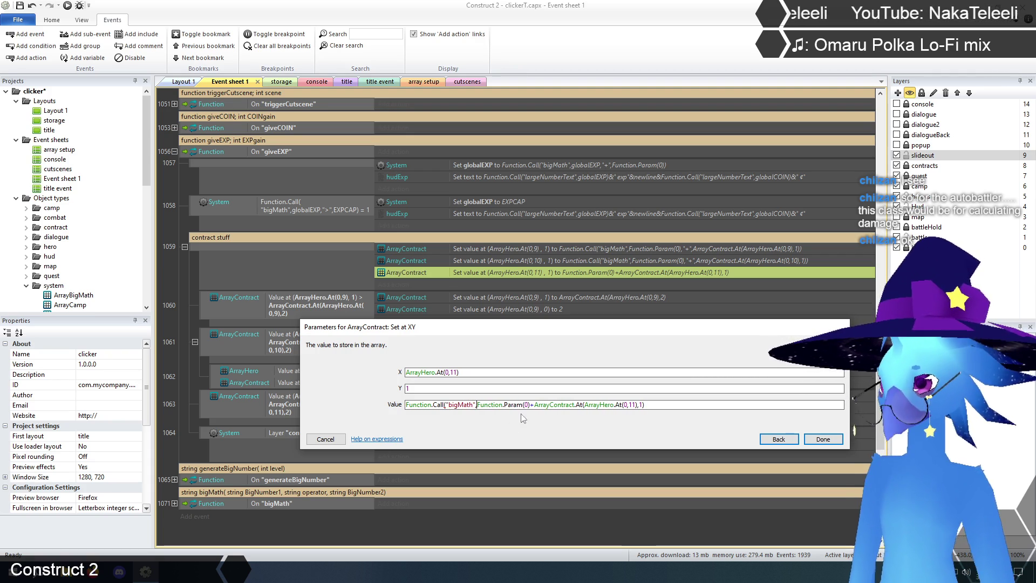
key("Delete")
type("),\"+")
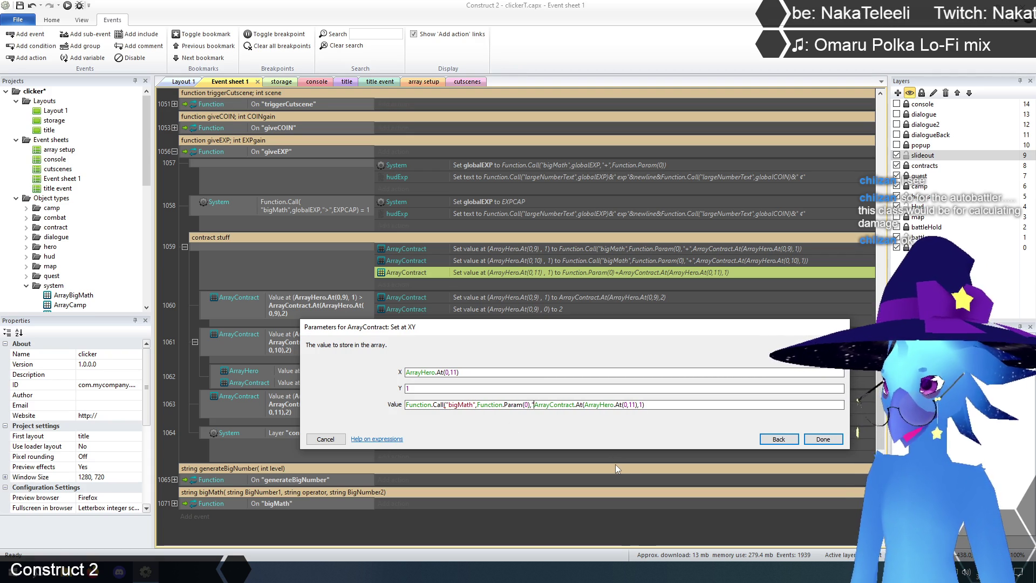
type("\",")
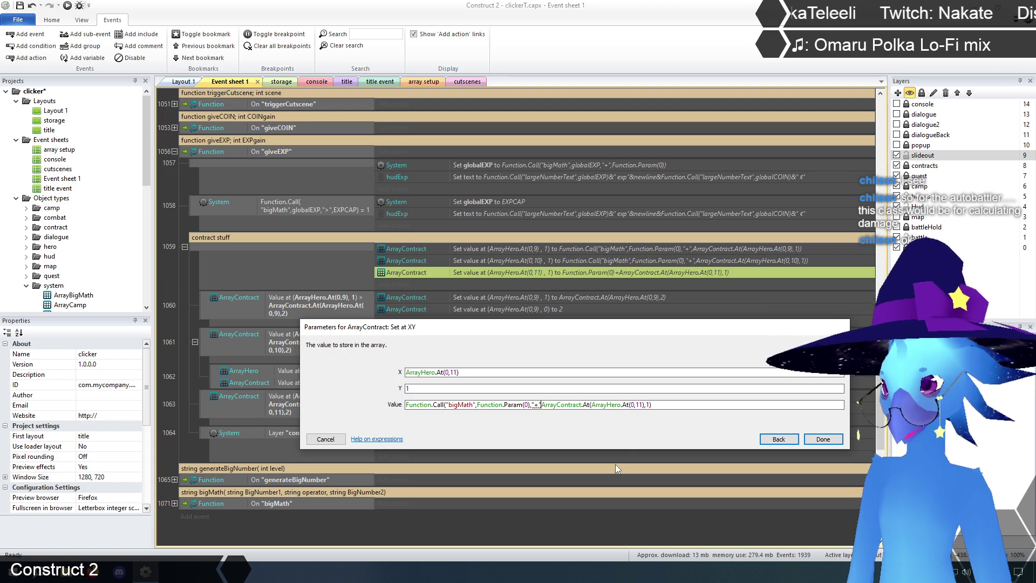
left_click(674, 407)
type(")")
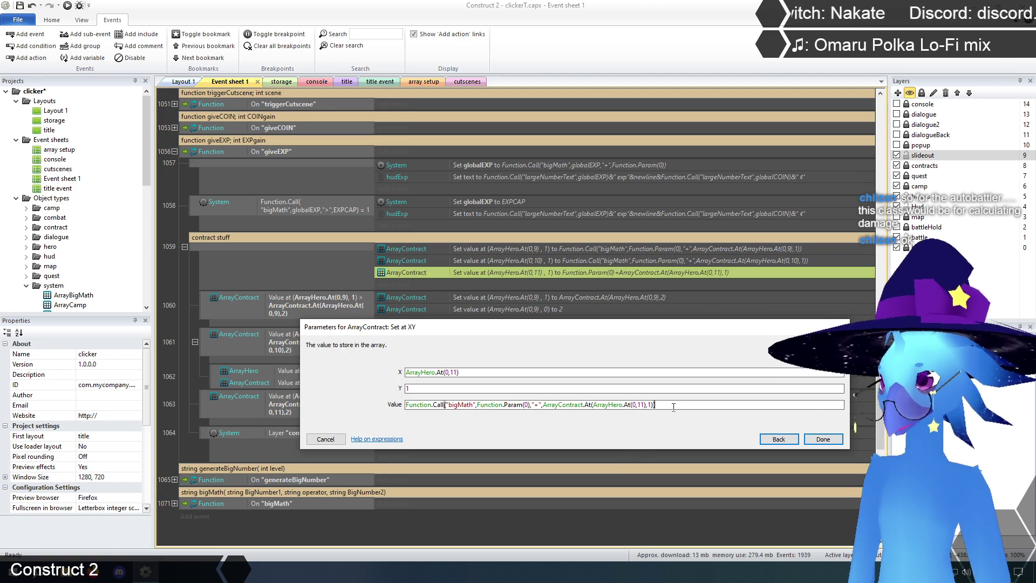
left_click(819, 440)
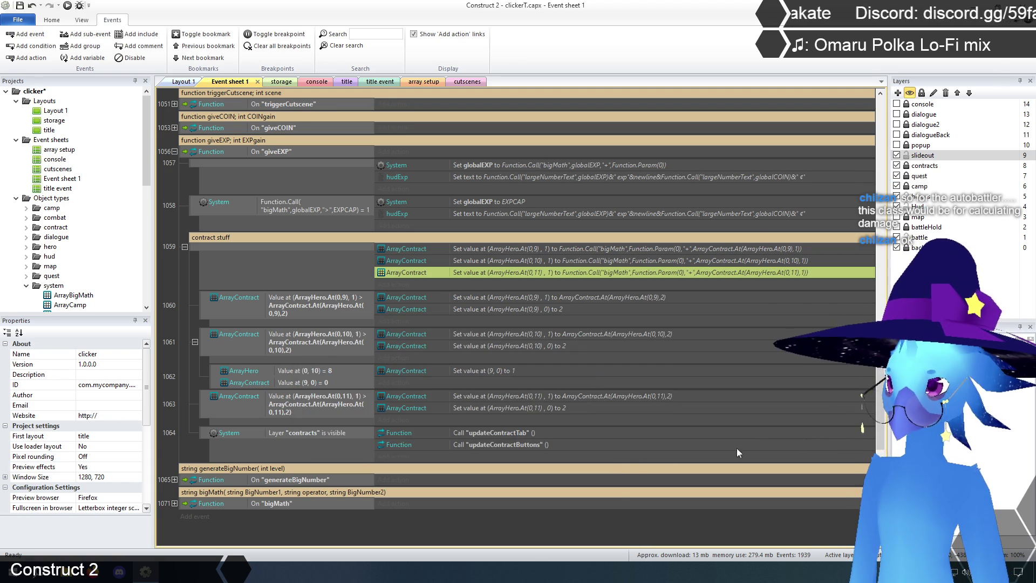
Scroll down Event sheet 1 to review giveEXP, the contract events and the bigMath function
left_click(499, 534)
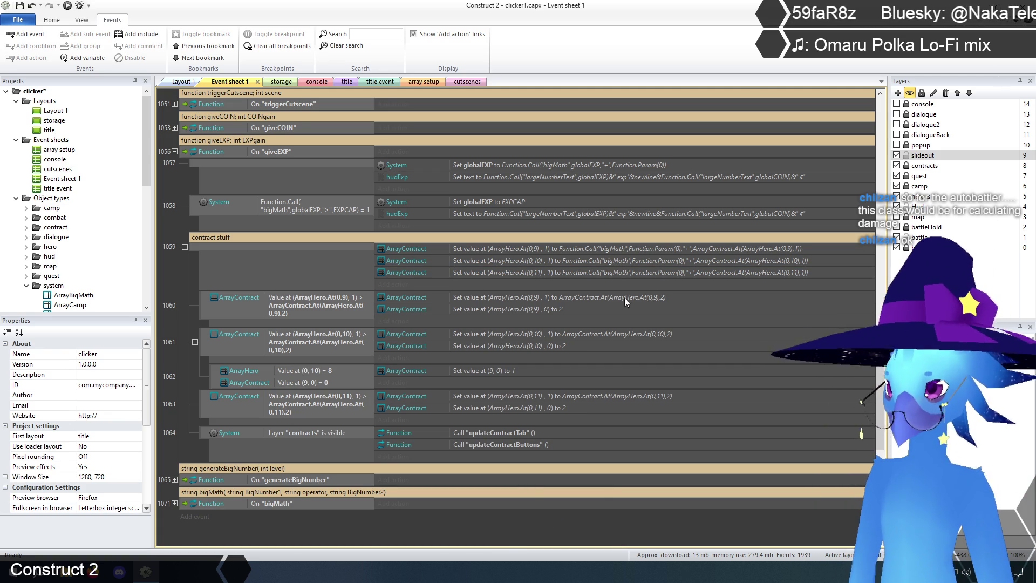
scroll(567, 532, "down", 1)
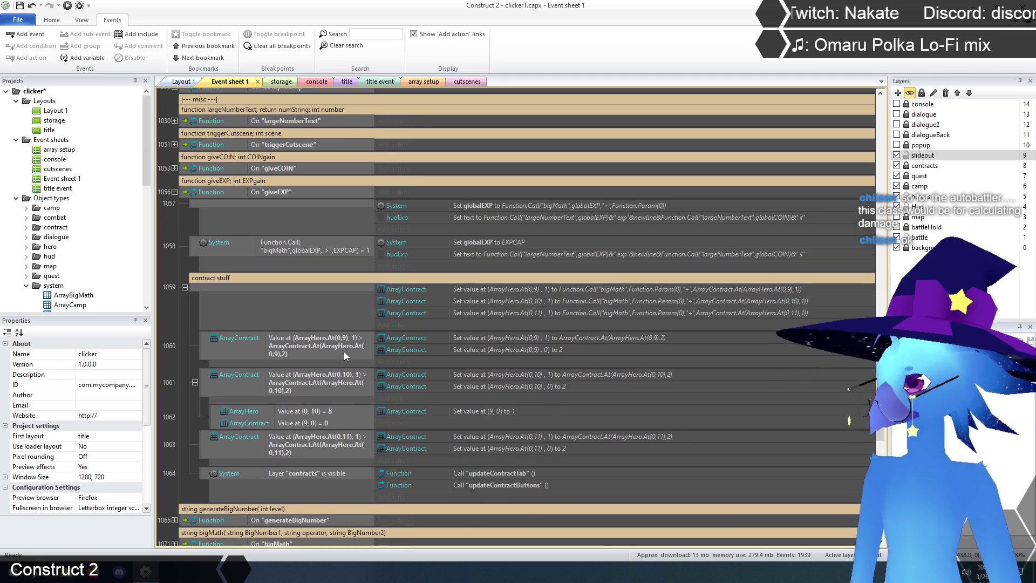
scroll(344, 353, "down", 1)
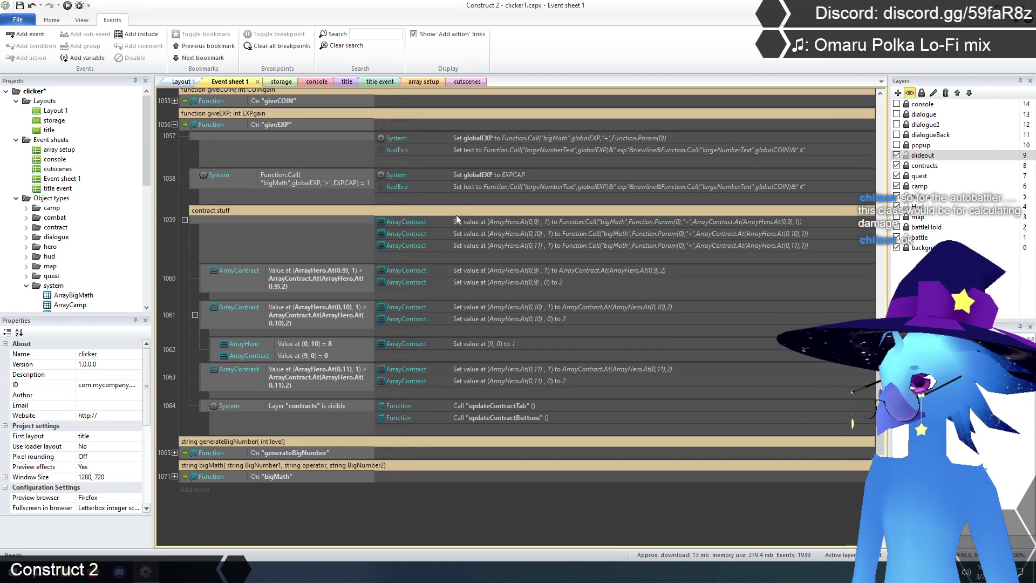
scroll(293, 360, "down", 1)
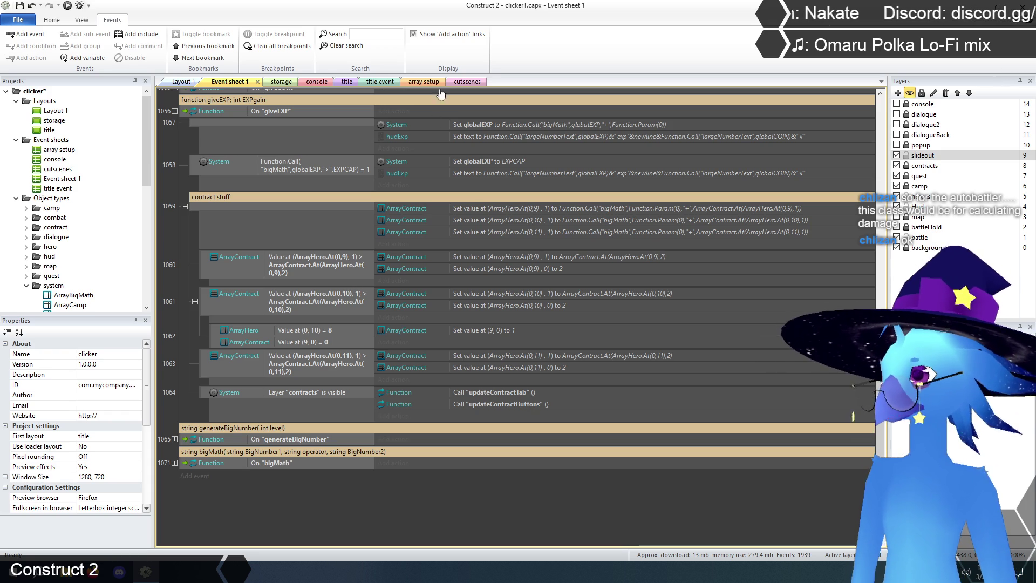
left_click(422, 82)
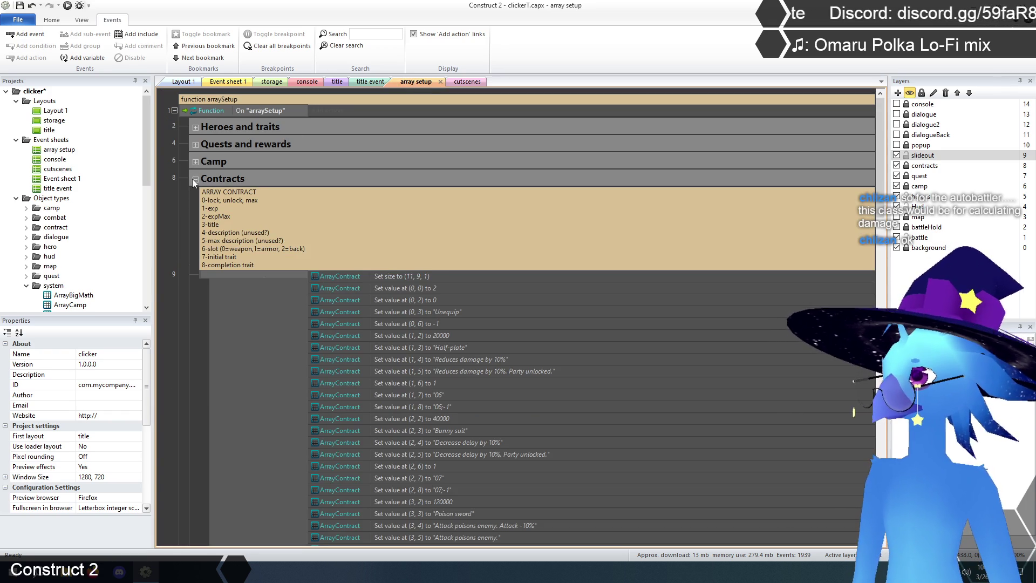
left_click(192, 179)
left_click(196, 180)
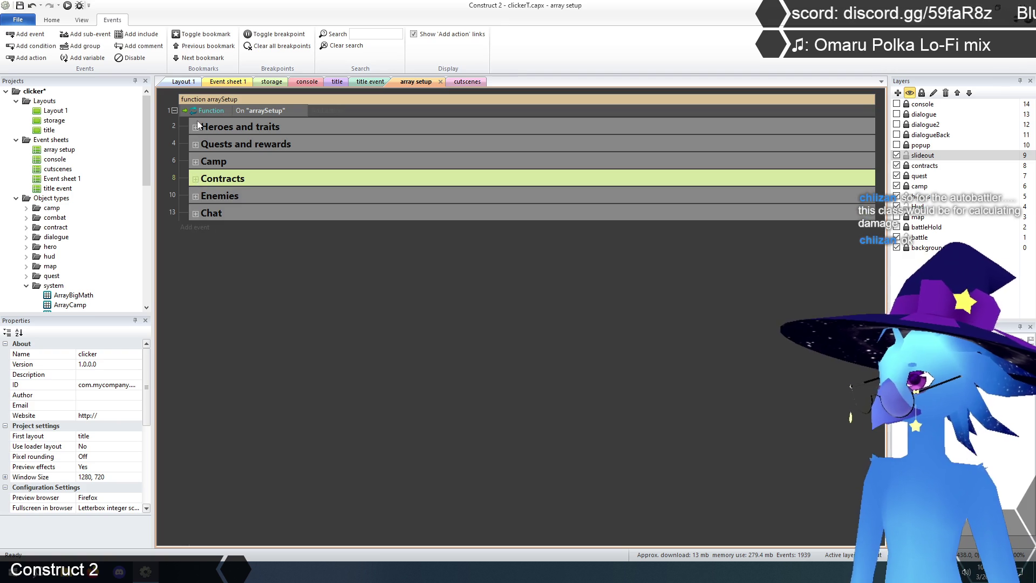
left_click(195, 128)
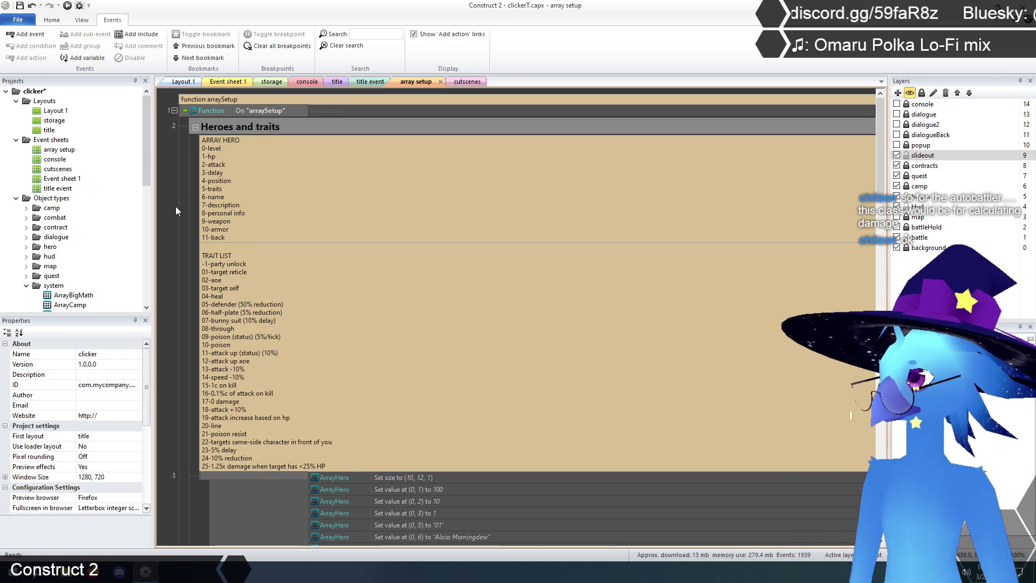
left_click(226, 82)
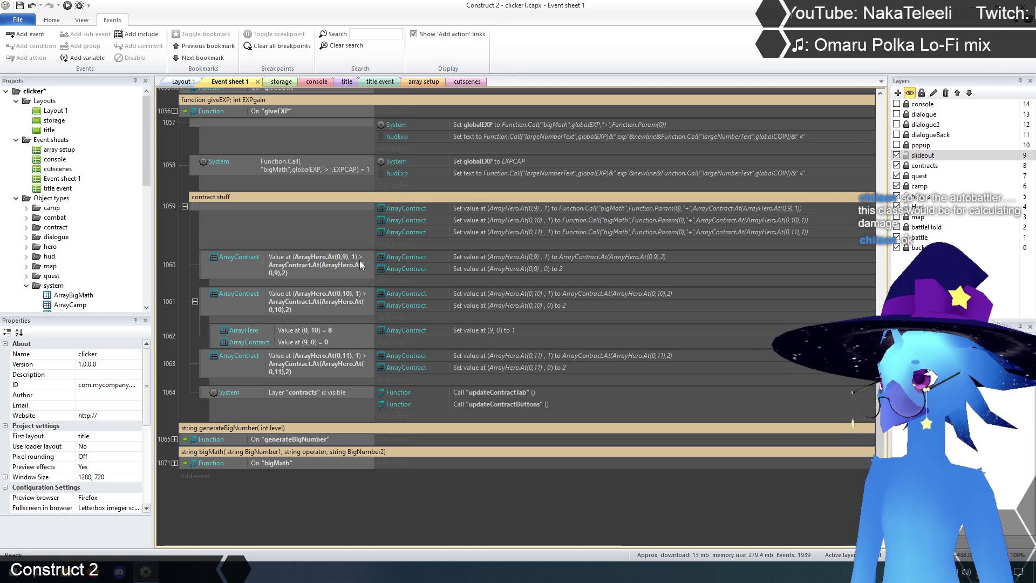
left_click(424, 81)
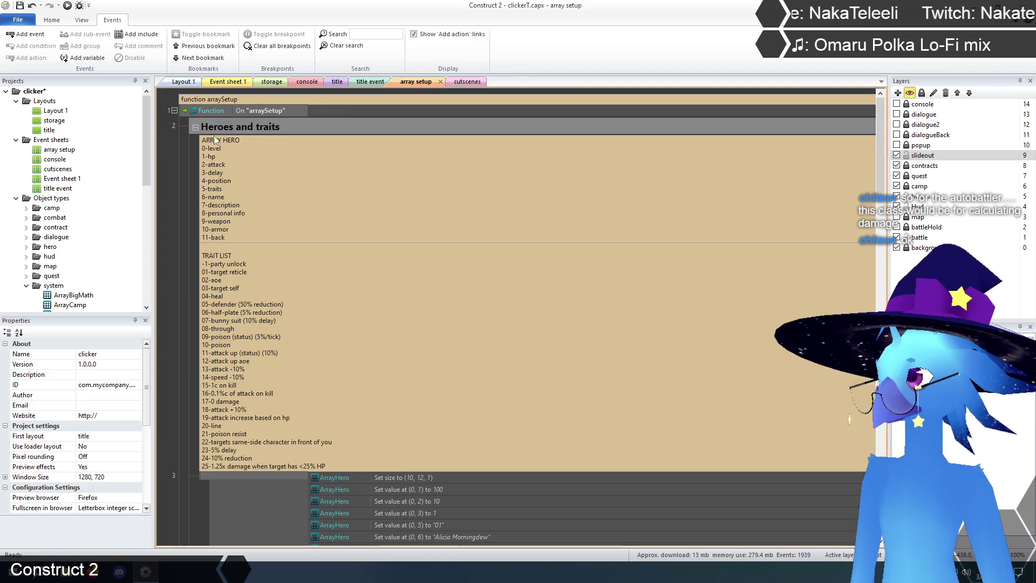
left_click(195, 127)
left_click(195, 179)
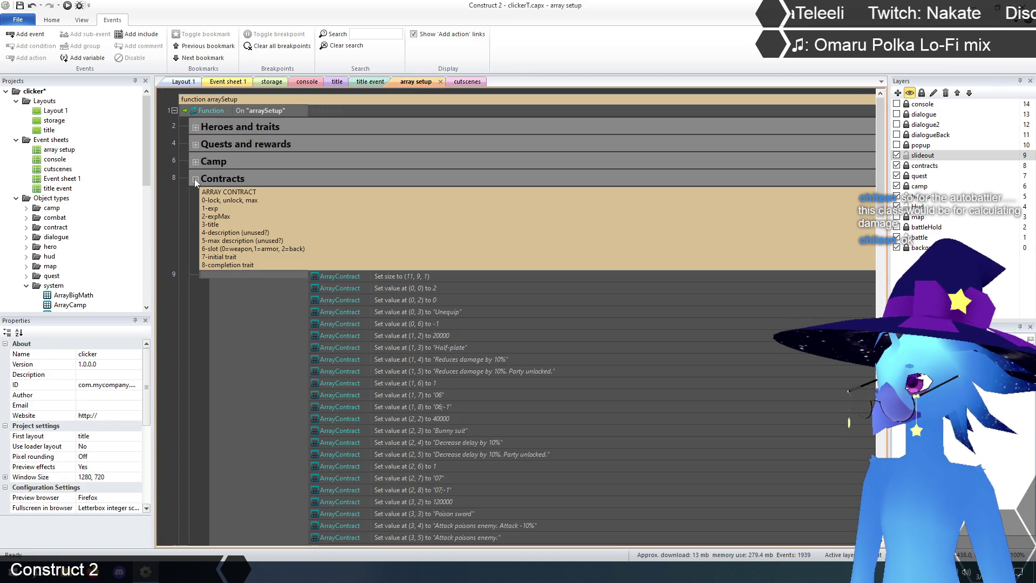
left_click(223, 83)
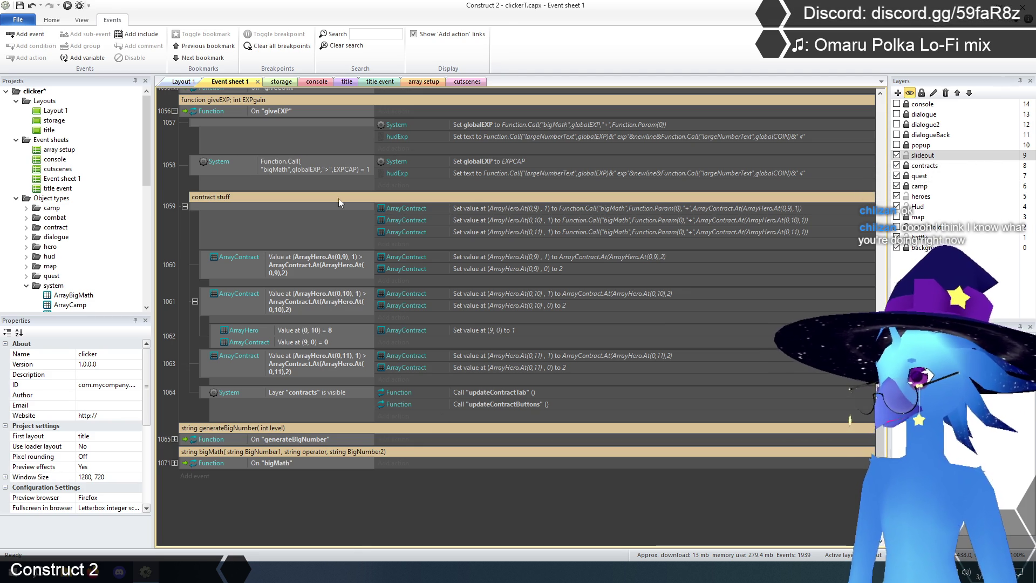
scroll(399, 270, "down", 1)
scroll(428, 309, "up", 1)
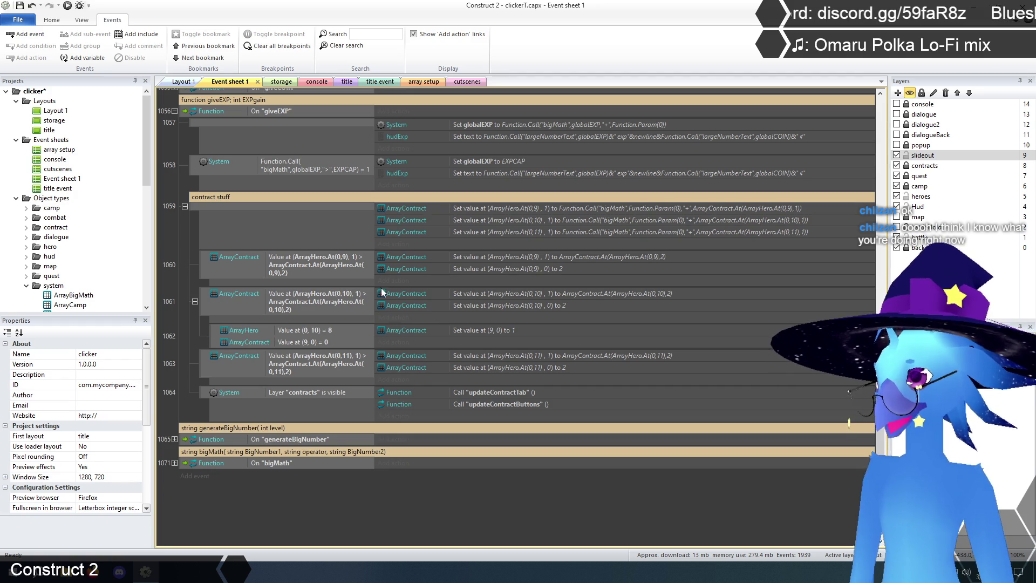
left_click(338, 262)
left_click(387, 522)
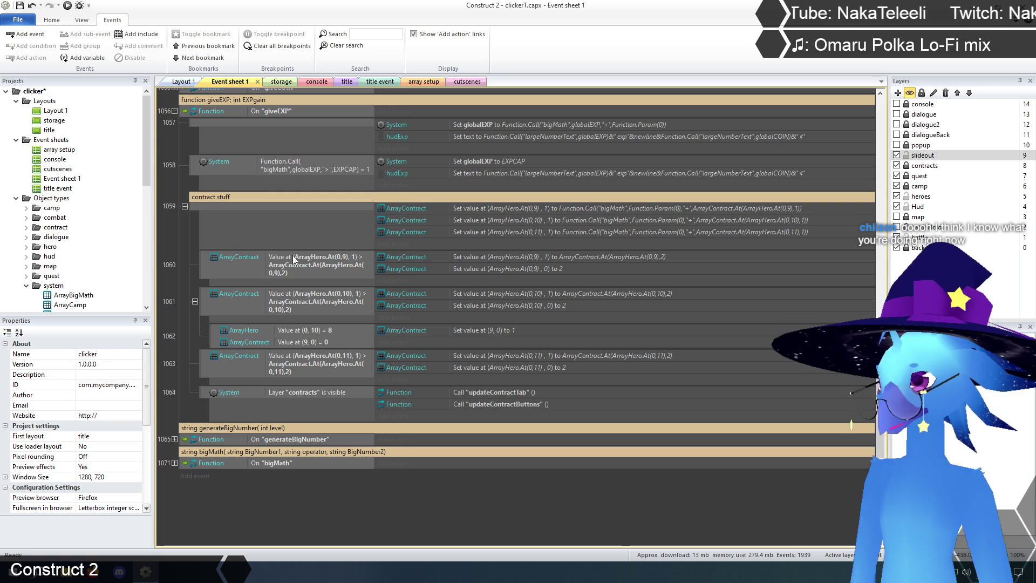
left_click(292, 274)
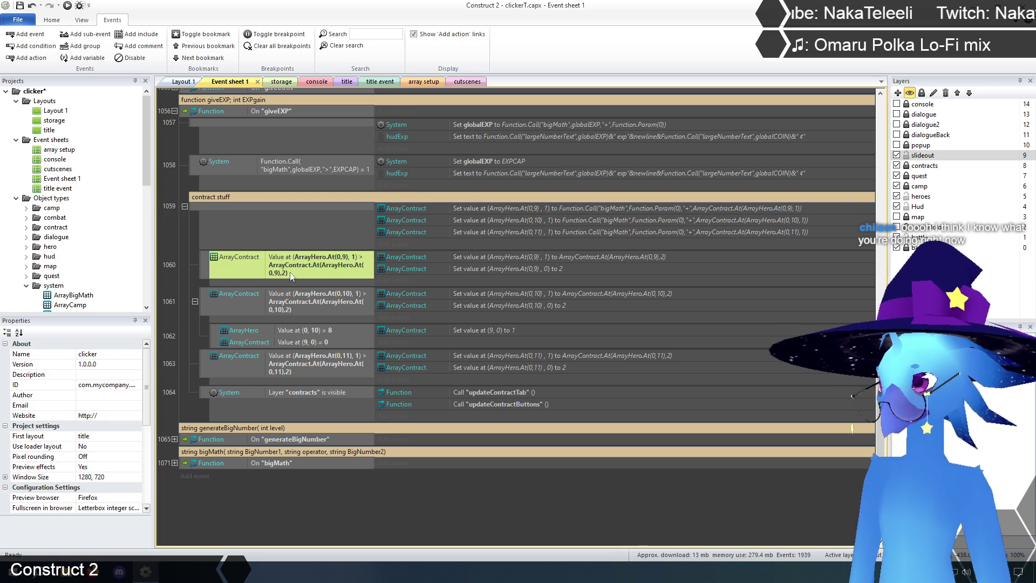
left_click(311, 511)
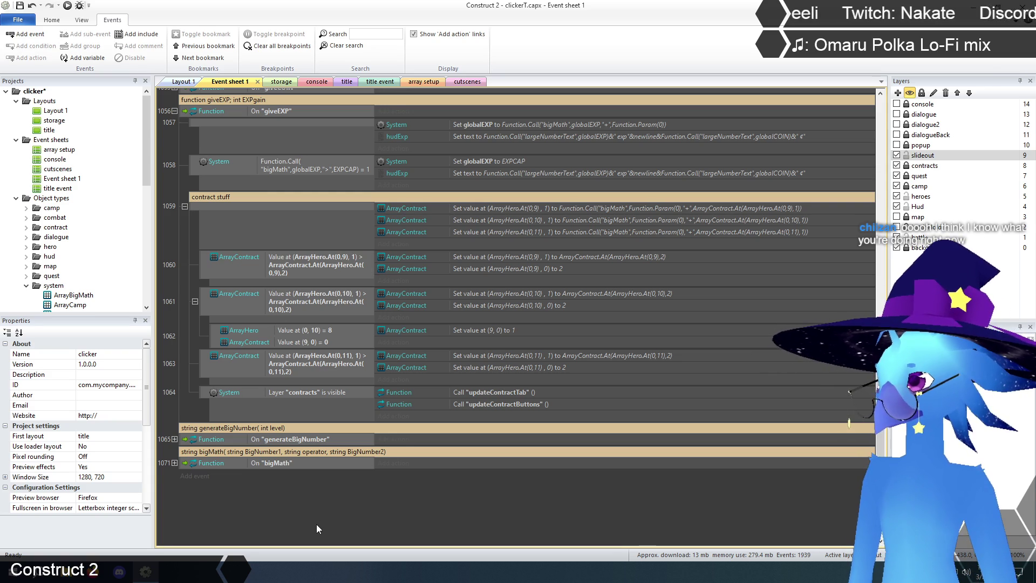
left_click(303, 269)
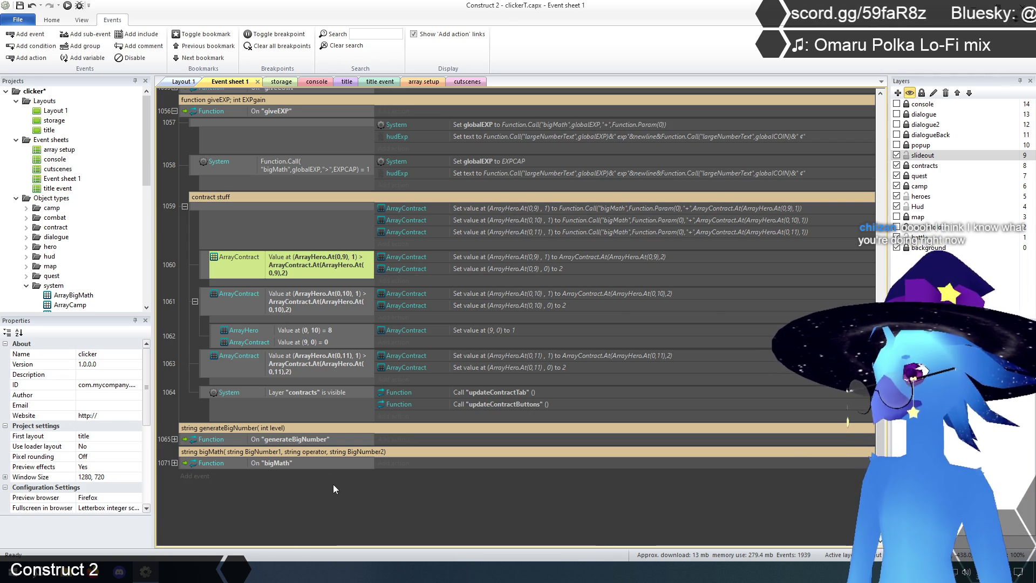
scroll(289, 408, "down", 2)
left_click(290, 408)
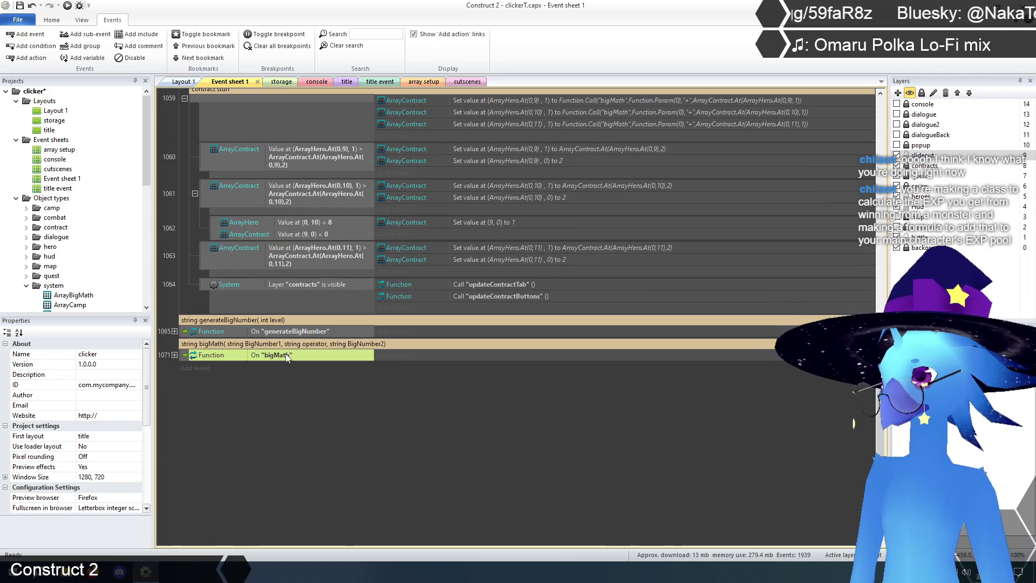
scroll(293, 440, "up", 1)
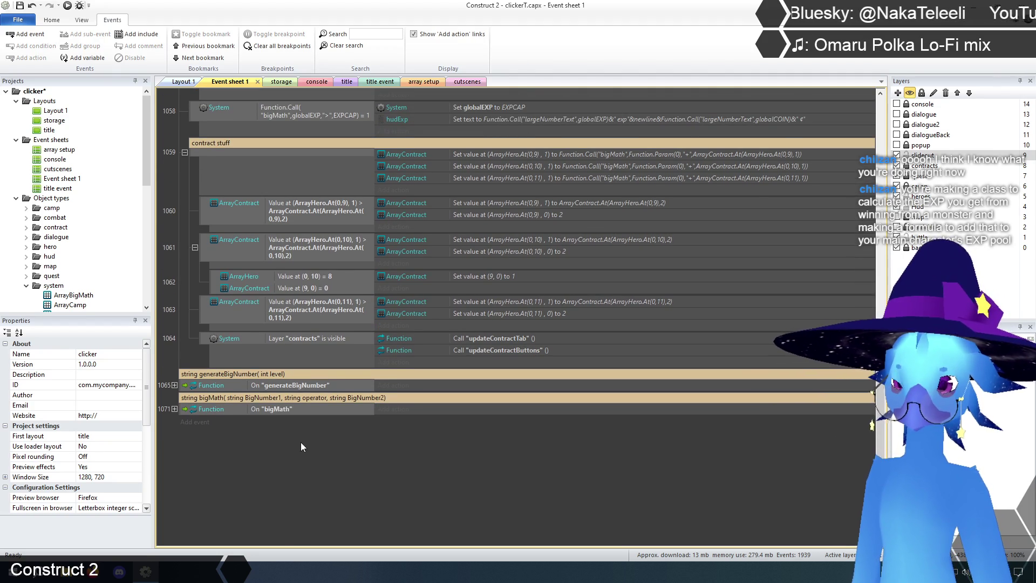
scroll(301, 443, "up", 1)
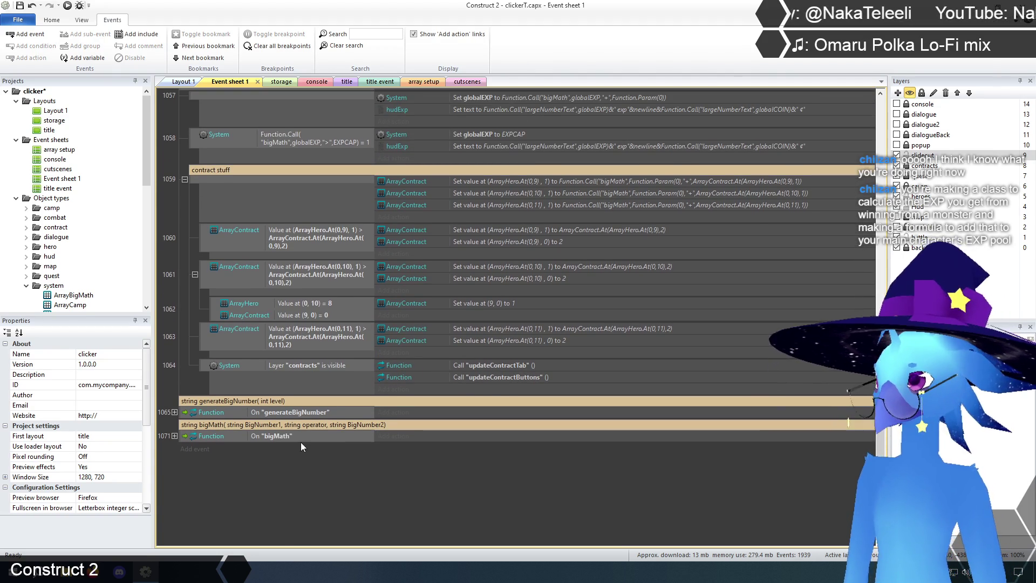
scroll(346, 517, "up", 1)
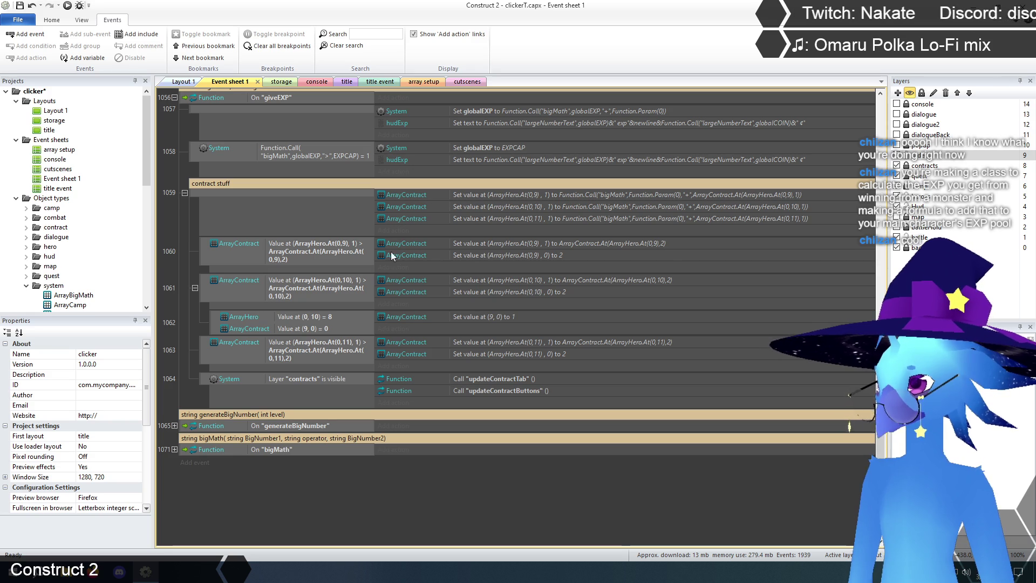
scroll(329, 370, "up", 2)
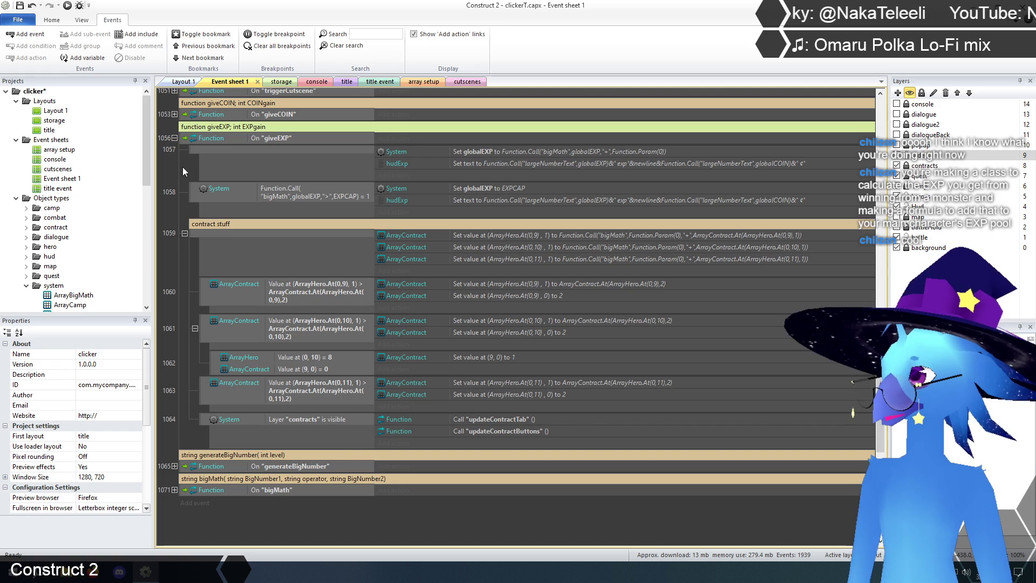
left_click(261, 128)
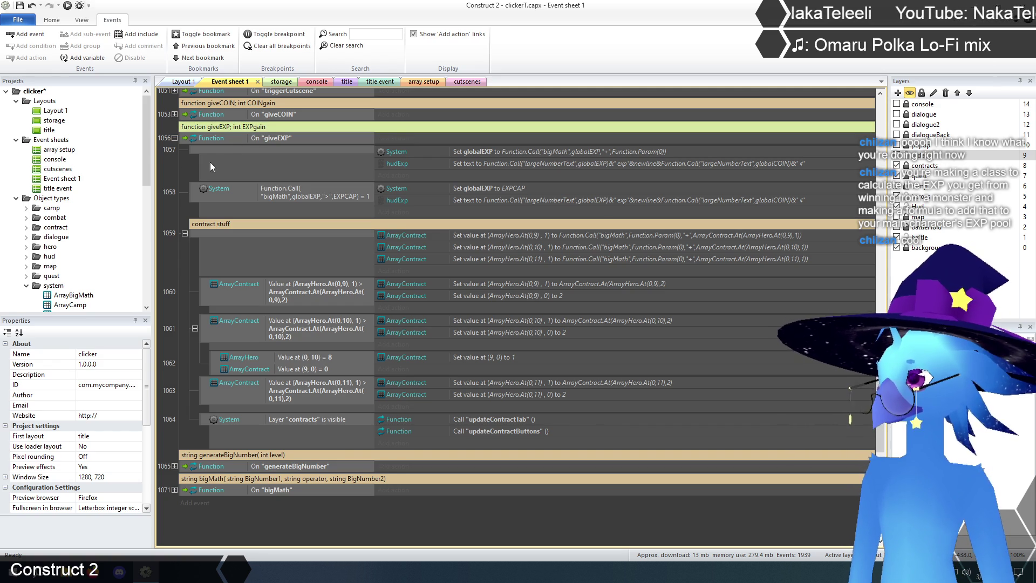
left_click(192, 163)
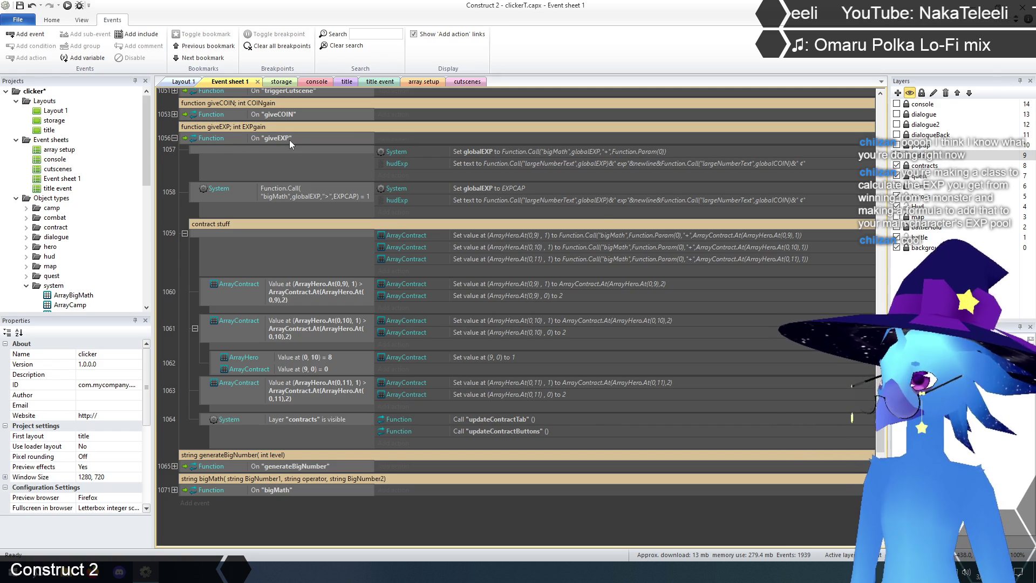
left_click(512, 155)
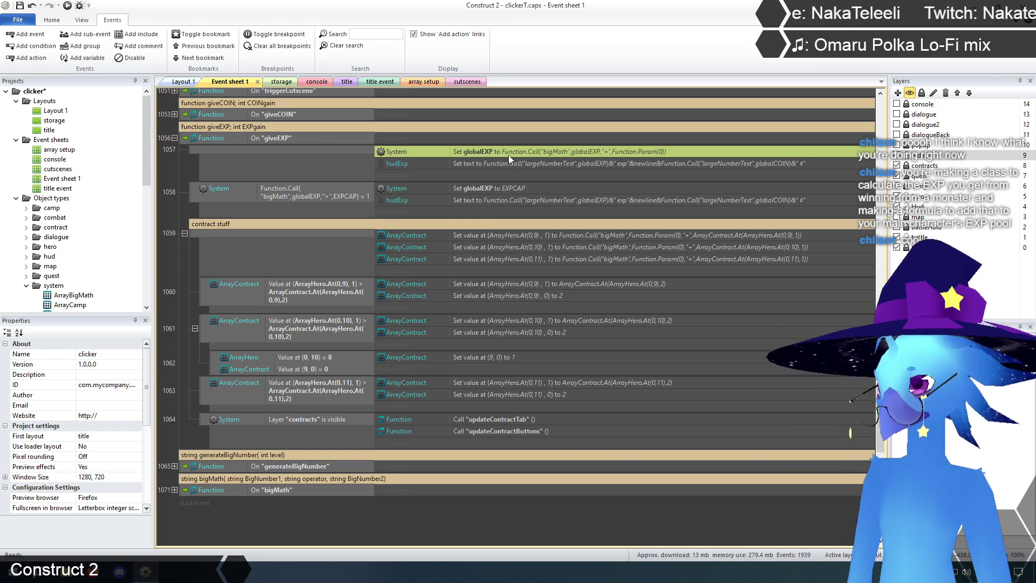
left_click(298, 188)
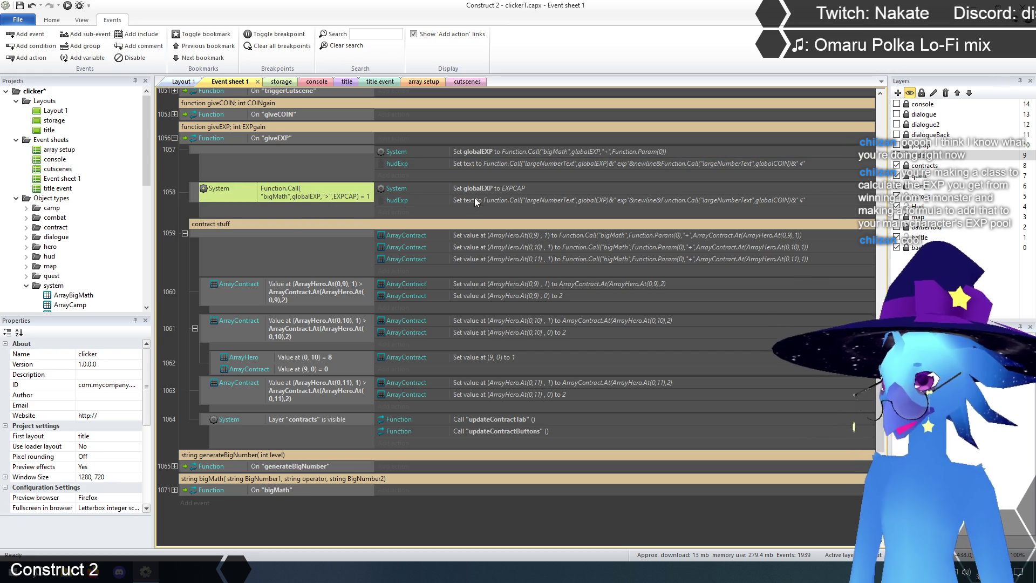
left_click(491, 189)
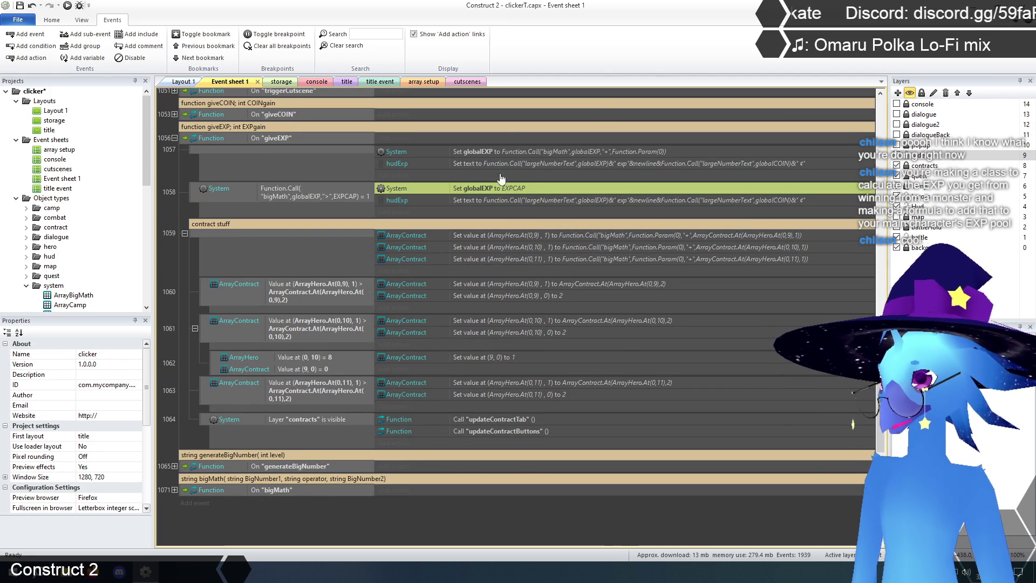
left_click(480, 163)
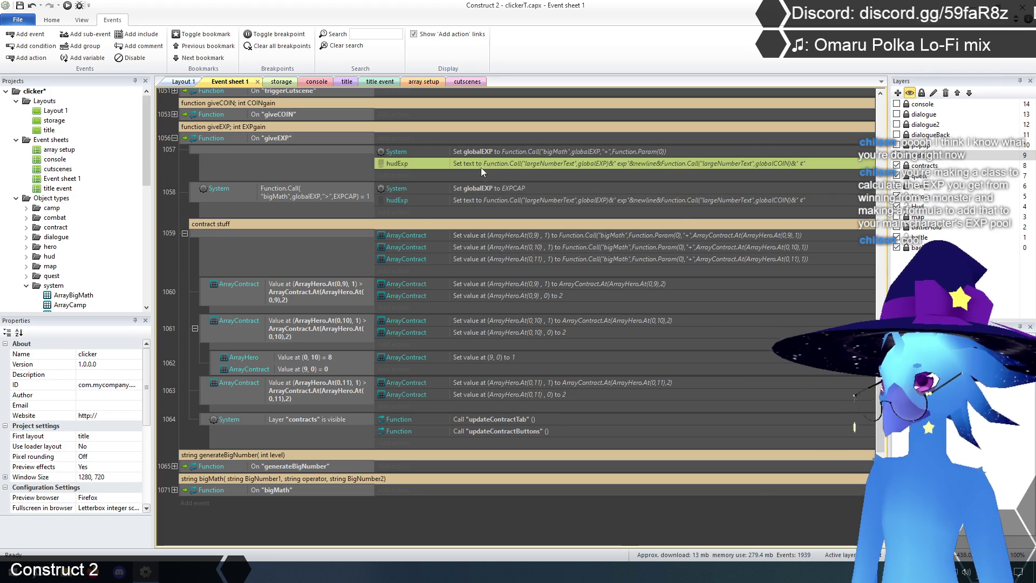
left_click(481, 200)
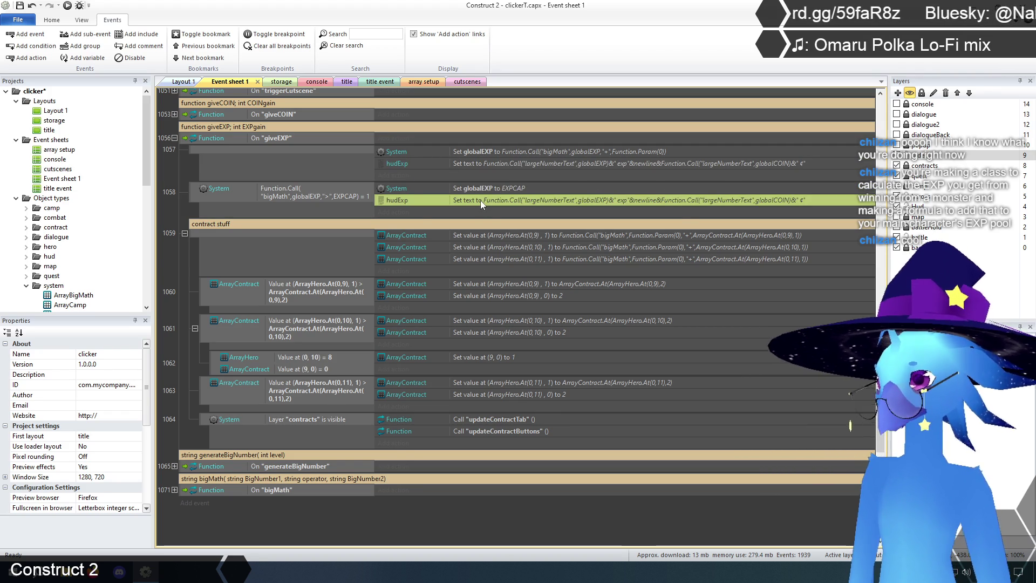
scroll(481, 200, "down", 1)
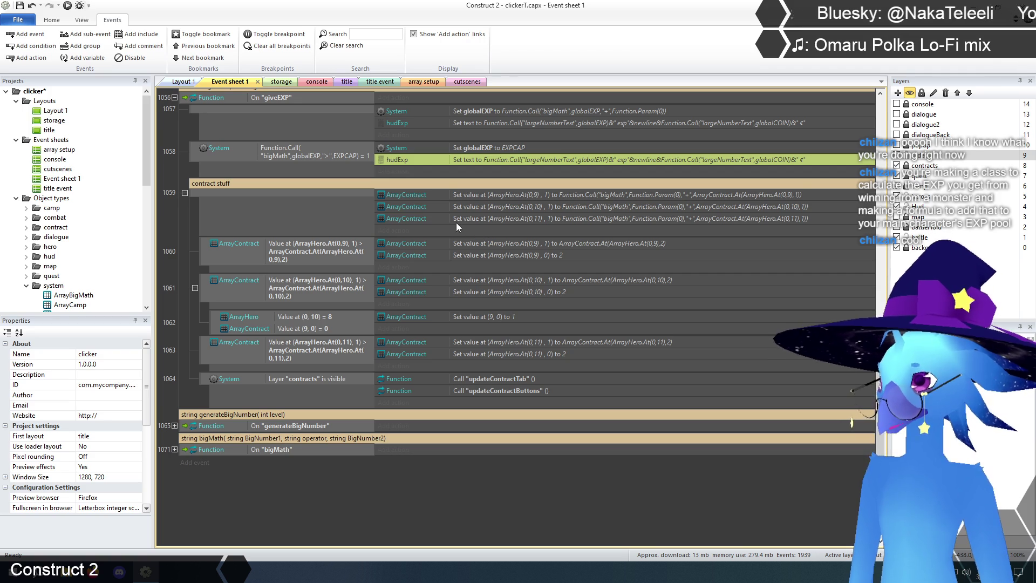
left_click(418, 196)
left_click(416, 209)
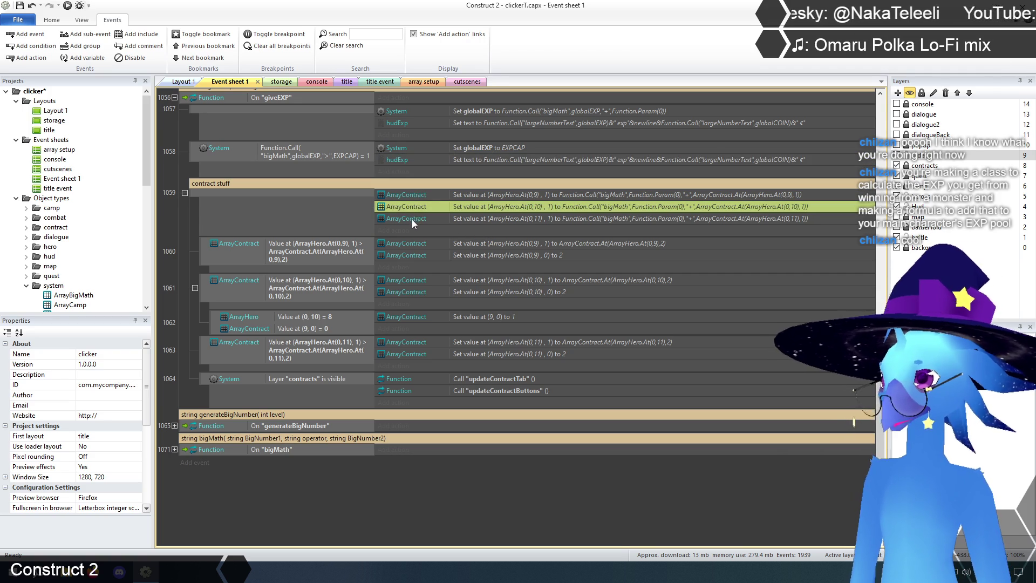
left_click(412, 219)
left_click(379, 504)
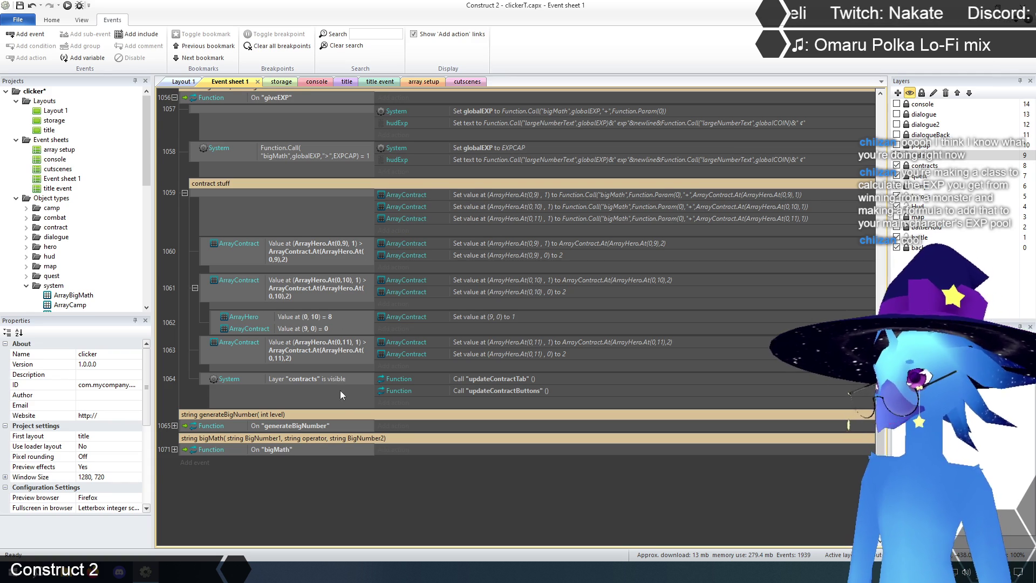
scroll(350, 471, "up", 1)
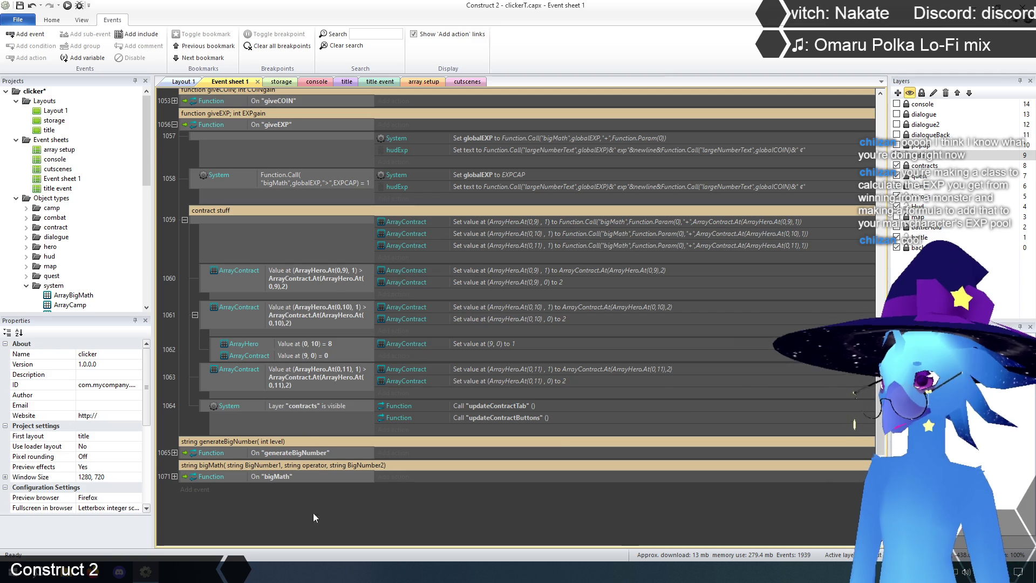
scroll(351, 526, "down", 1)
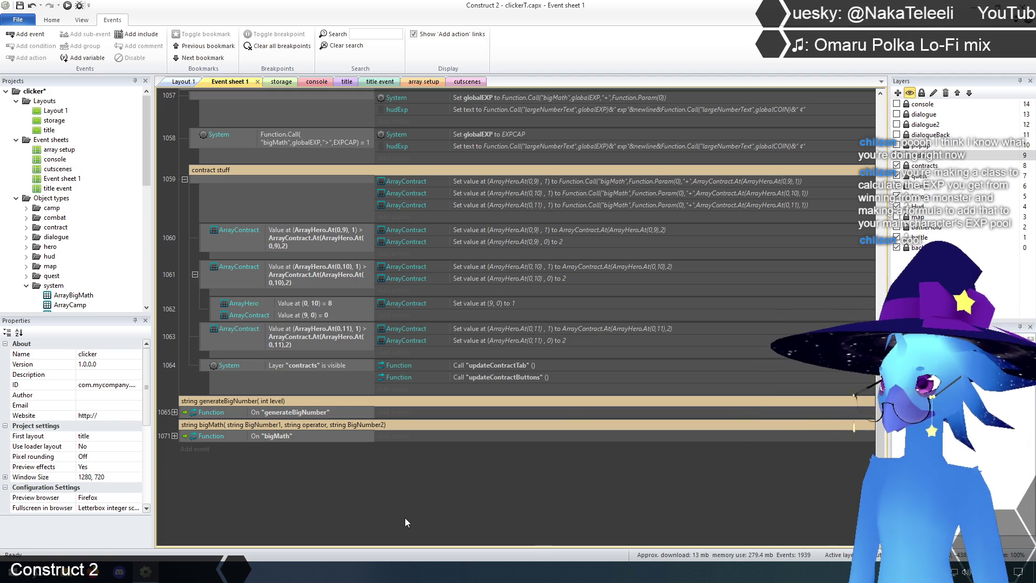
scroll(358, 232, "down", 1)
scroll(305, 227, "up", 1)
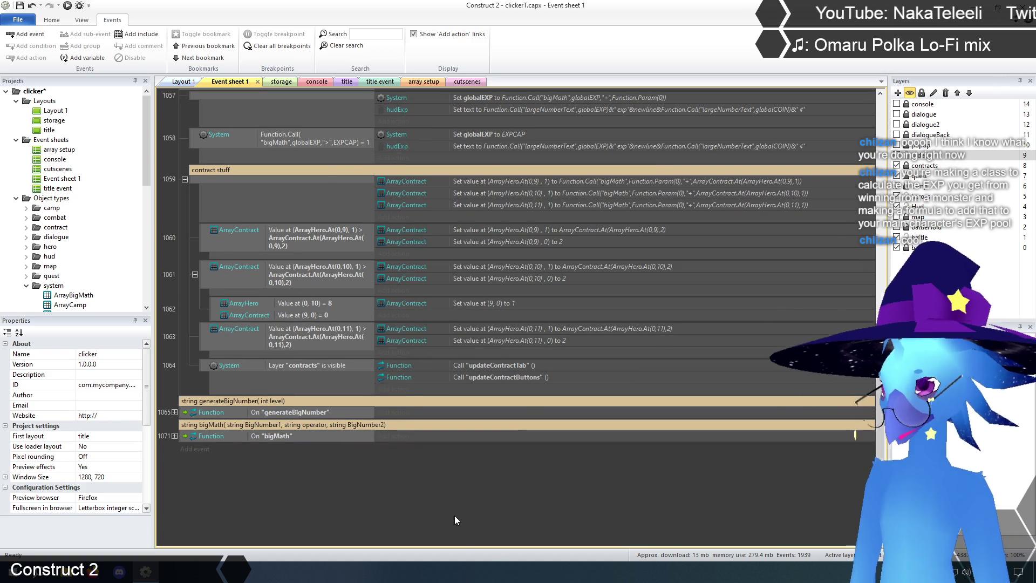
scroll(342, 516, "up", 1)
scroll(342, 516, "down", 1)
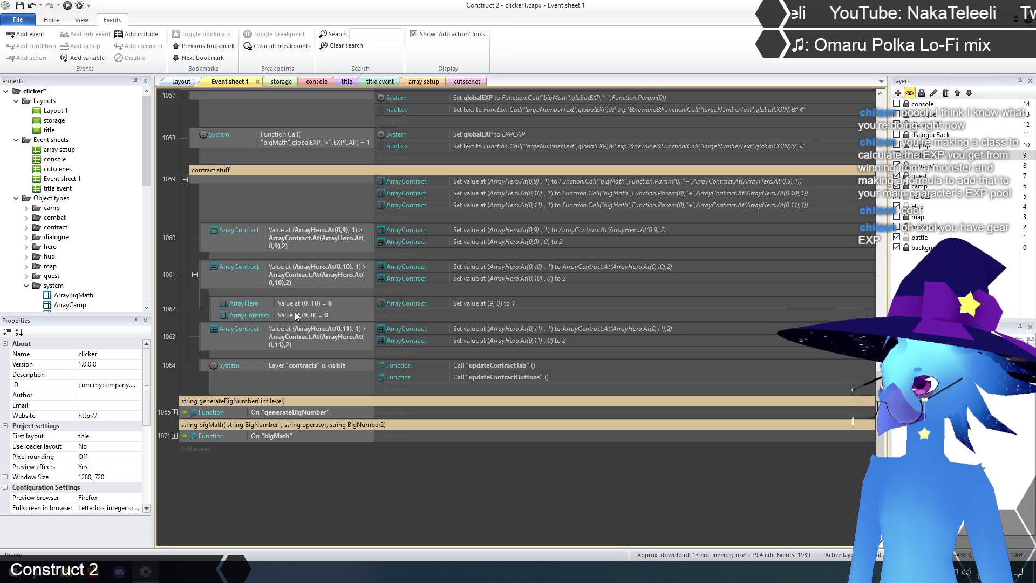
Copy the Value expression from event 1060's Compare at XY condition, then return to the Array condition list
double_click(312, 235)
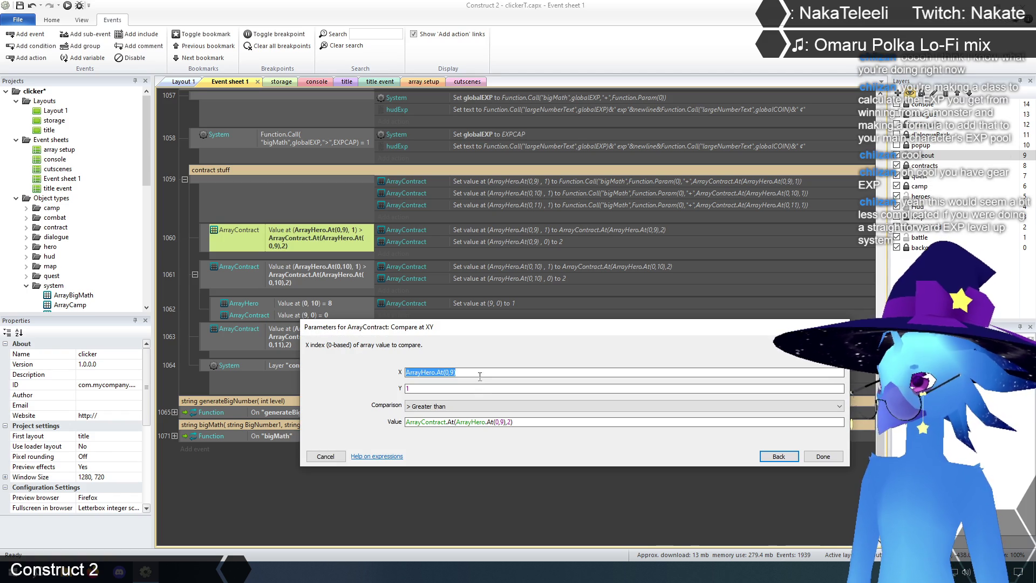
left_click(478, 373)
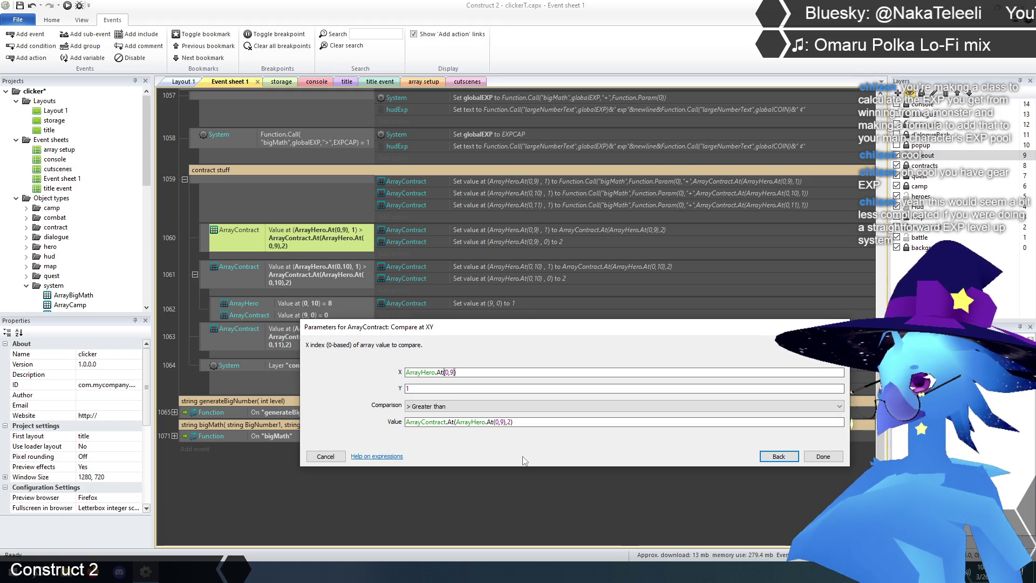
left_click(511, 423)
left_click_drag(405, 422, 513, 422)
key("ctrl+c")
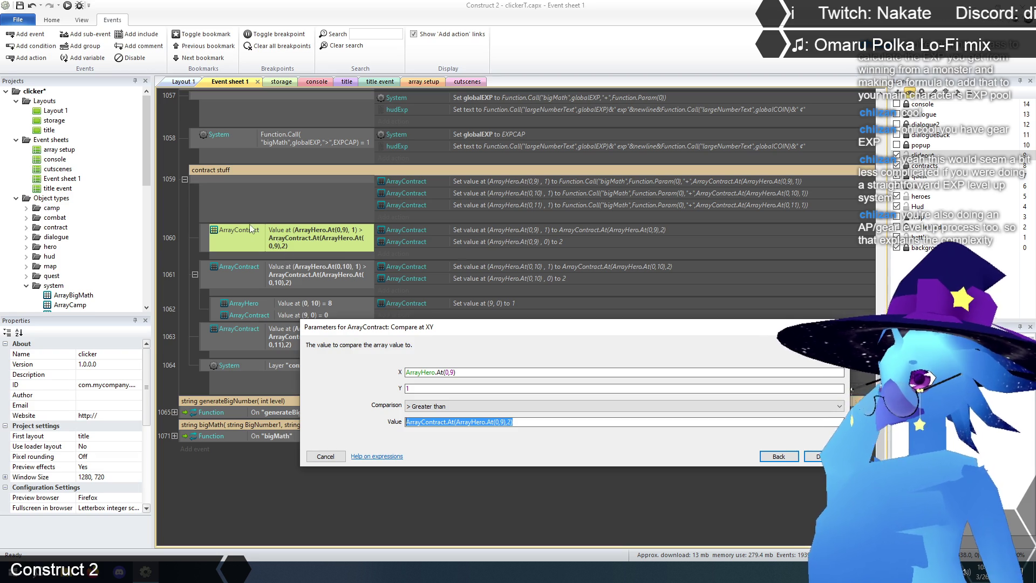
left_click(521, 422)
left_click_drag(513, 423, 406, 424)
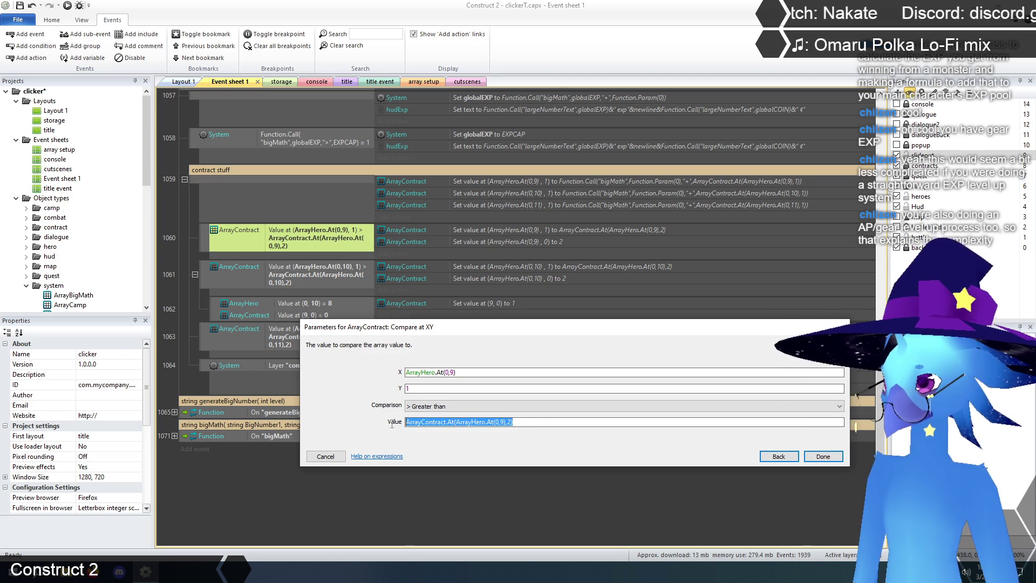
left_click(779, 457)
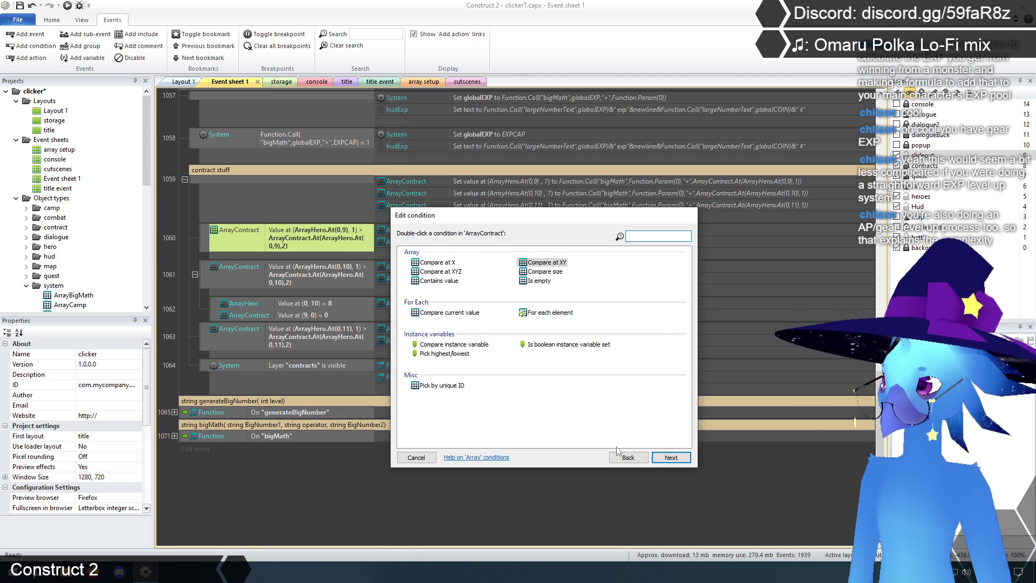
Switch to System Compare two values, starting Function.Call("bigMath",ArrayContract.At(ArrayHero.At(0,9),1)
left_click(628, 458)
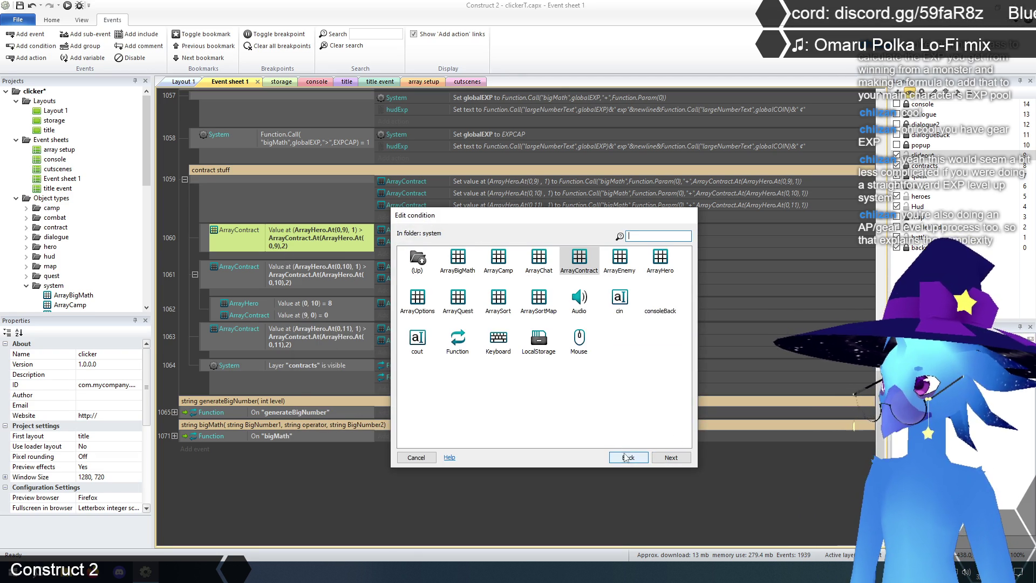
double_click(420, 259)
double_click(443, 262)
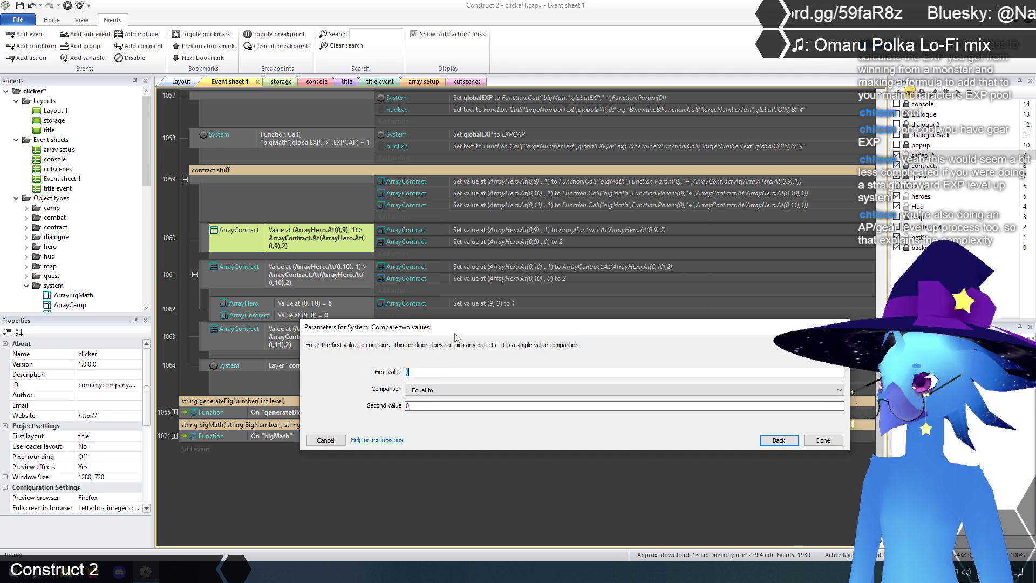
key("ctrl+v")
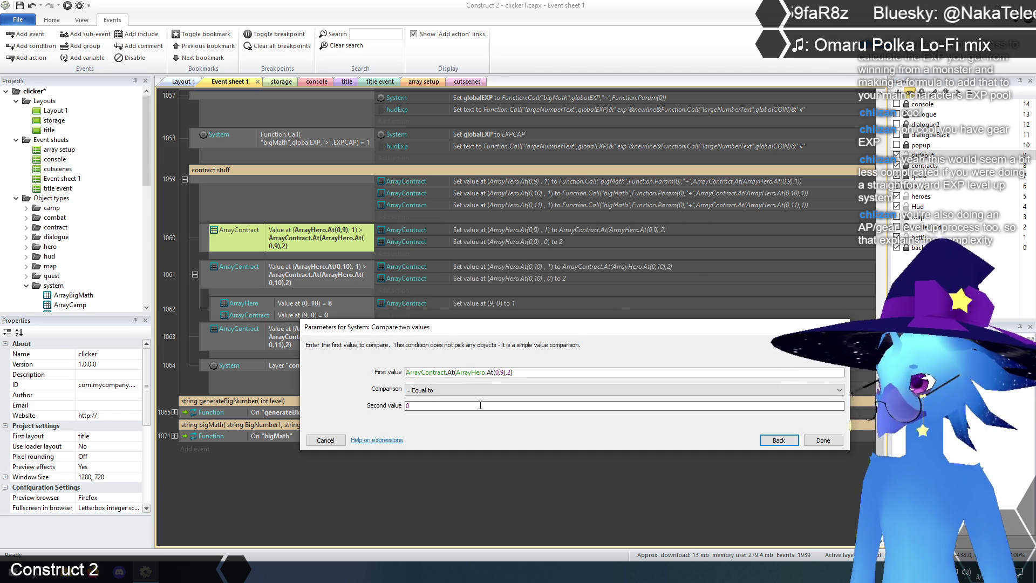
key("Home")
type("bigm")
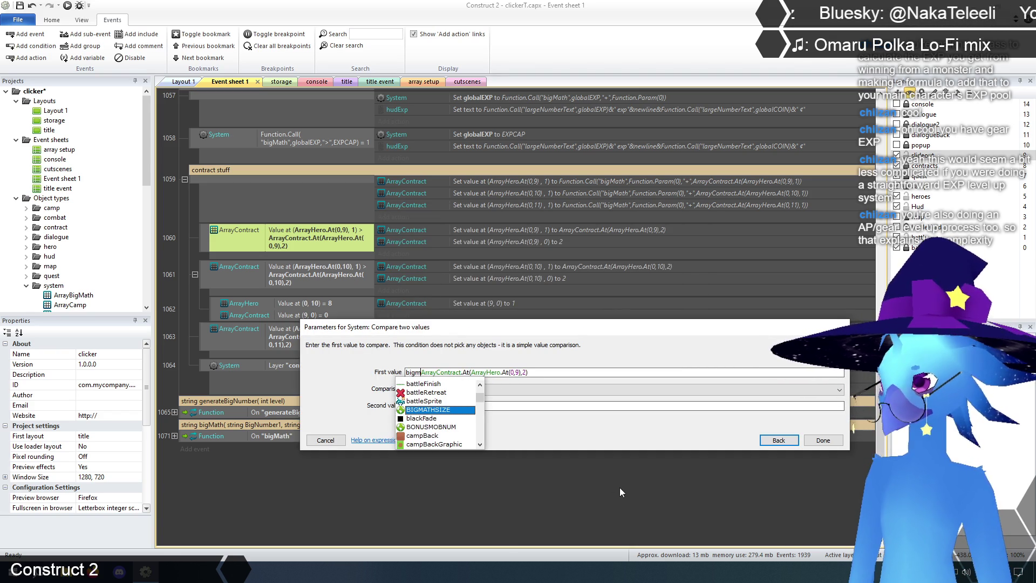
key("BackSpace")
key("BackSpace")
key("BackSpace")
type("Function.")
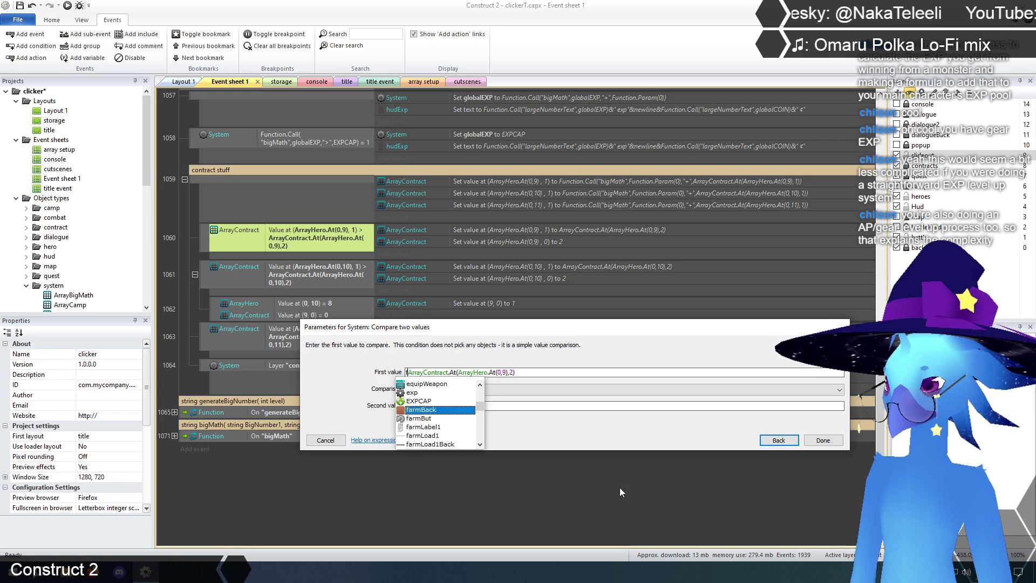
type("Call")
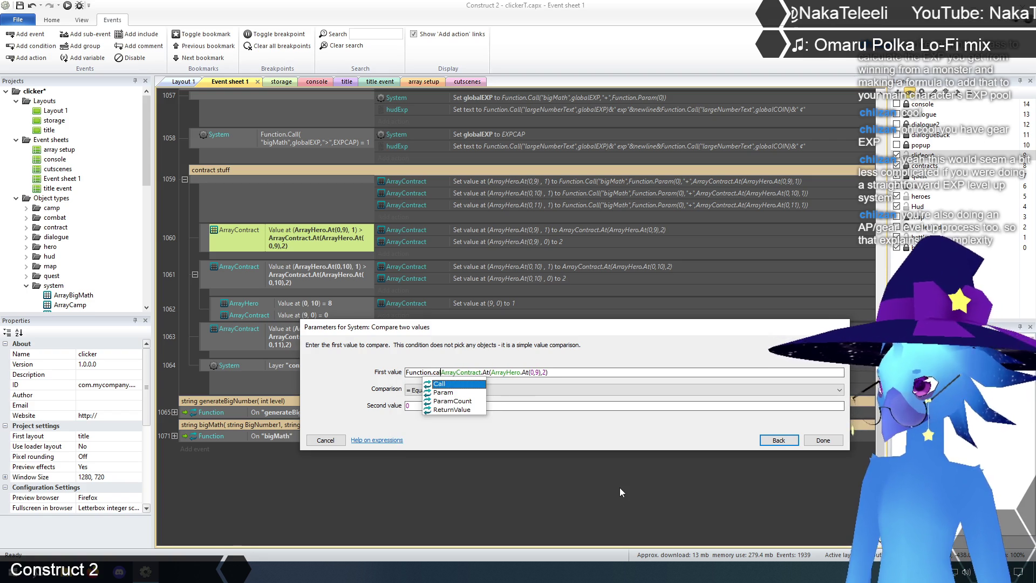
type("(\"bigMat")
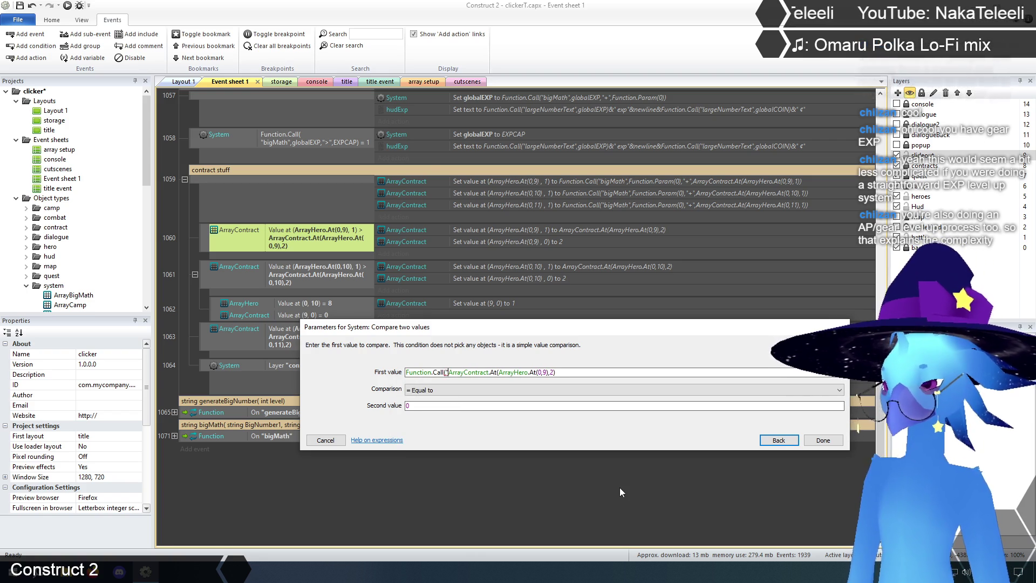
type("h\"")
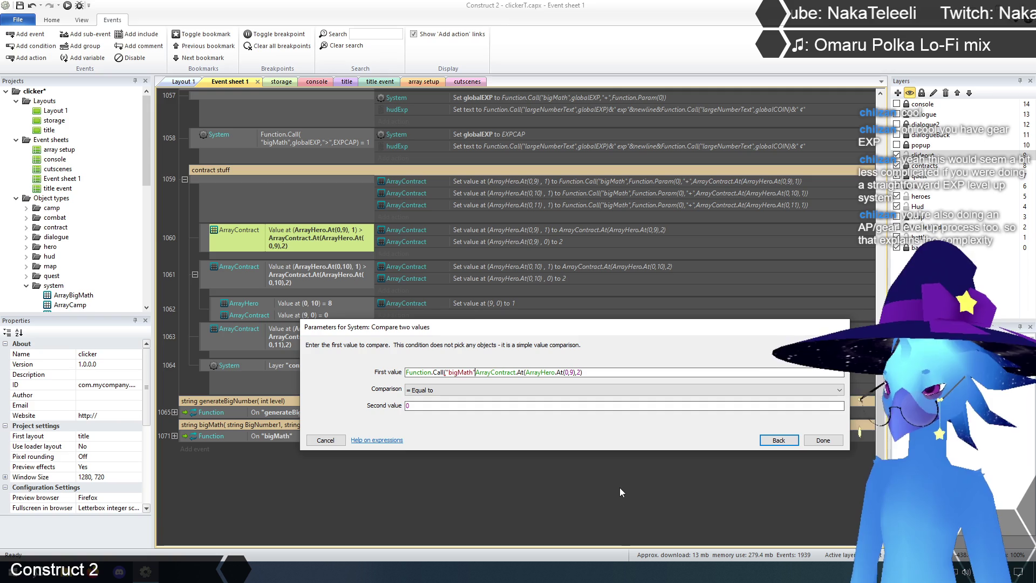
type(",")
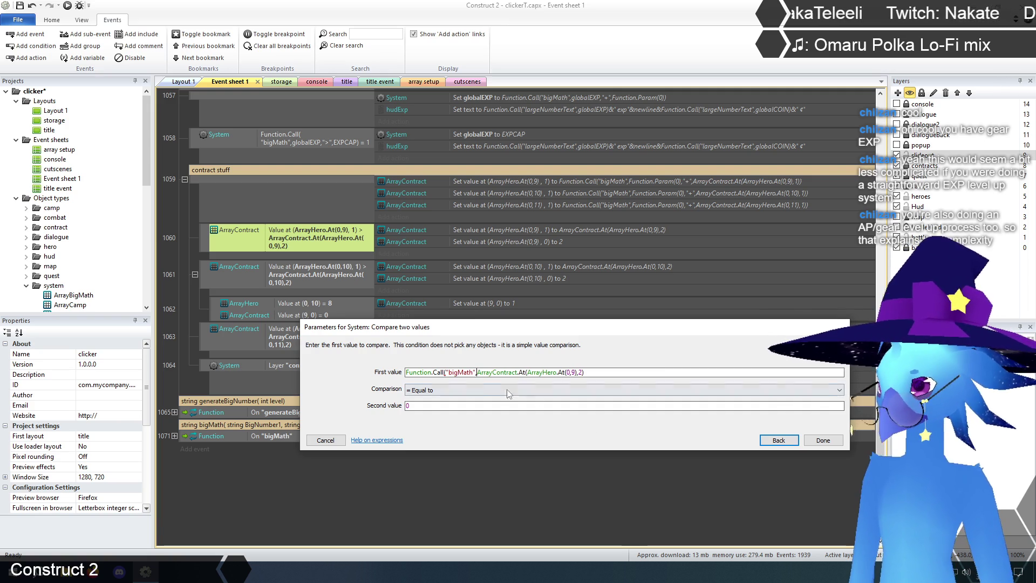
left_click(581, 373)
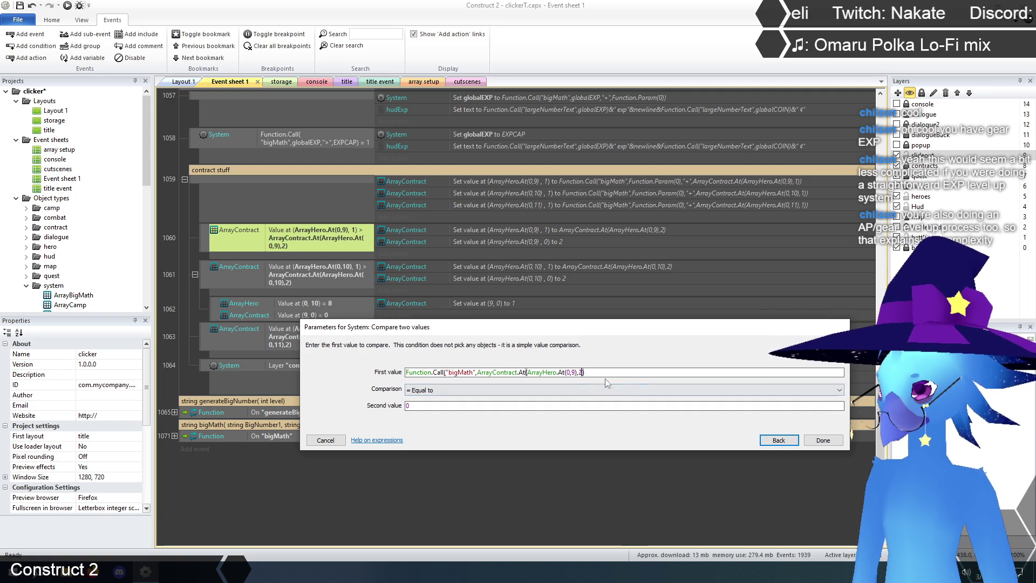
key("BackSpace")
type("1")
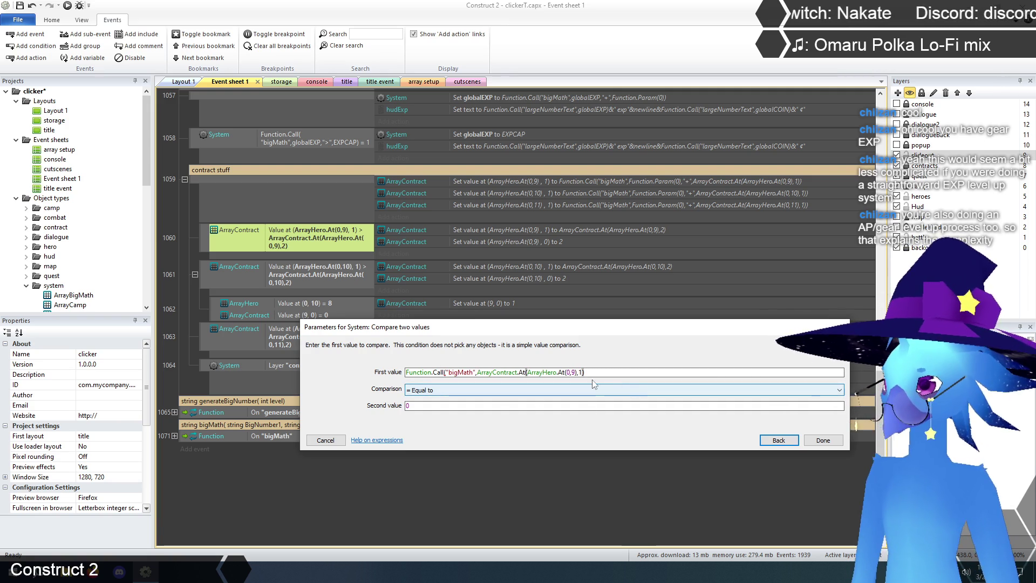
Finish the first value with ">",ArrayContract.At(ArrayHero.At(0,9),2)), set the second value to 1, and confirm
left_click_drag(477, 372, 577, 372)
left_click(495, 373)
left_click_drag(478, 372, 588, 373)
key("ctrl+c")
left_click(600, 372)
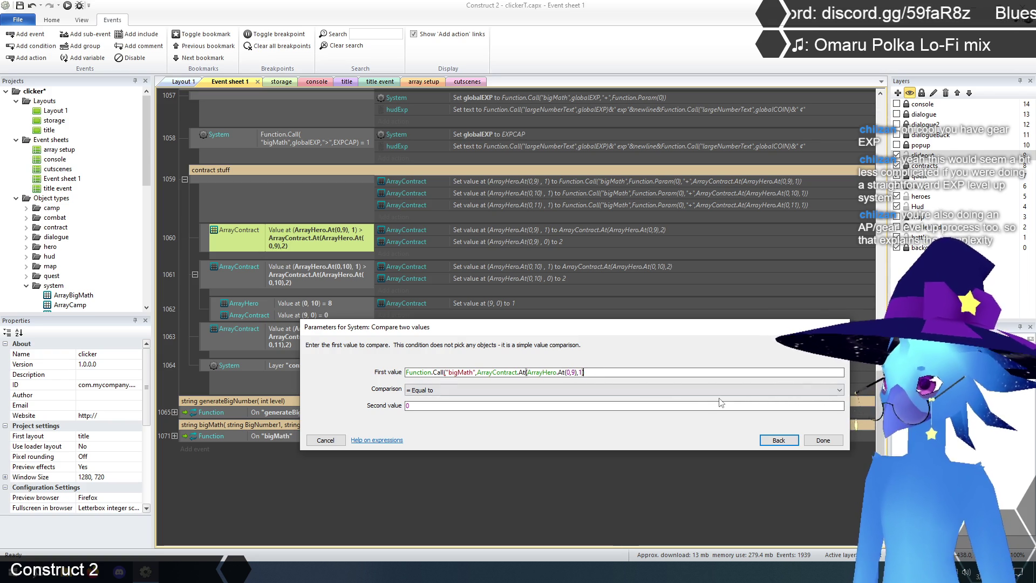
type(",\">\",")
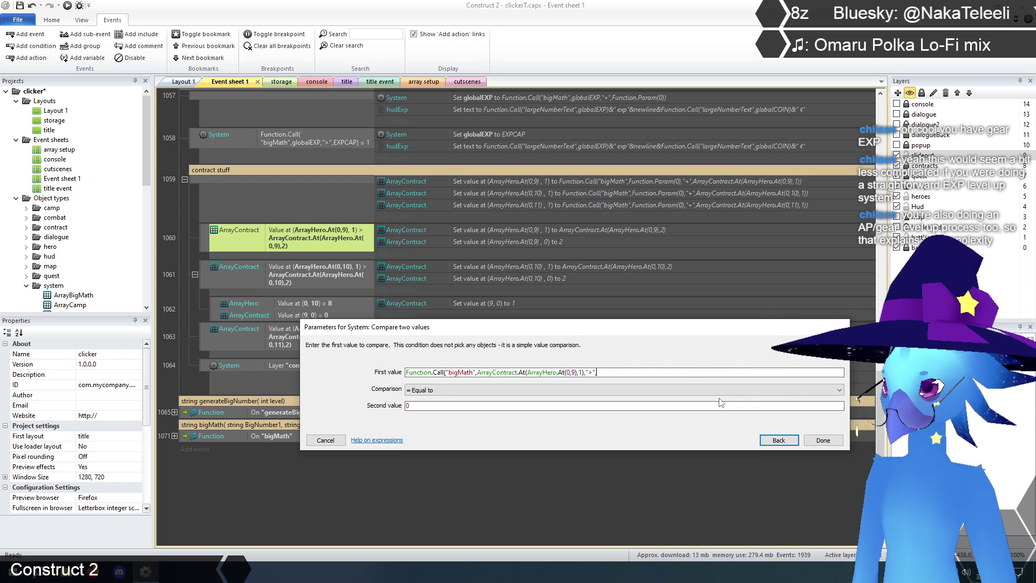
key("ctrl+v")
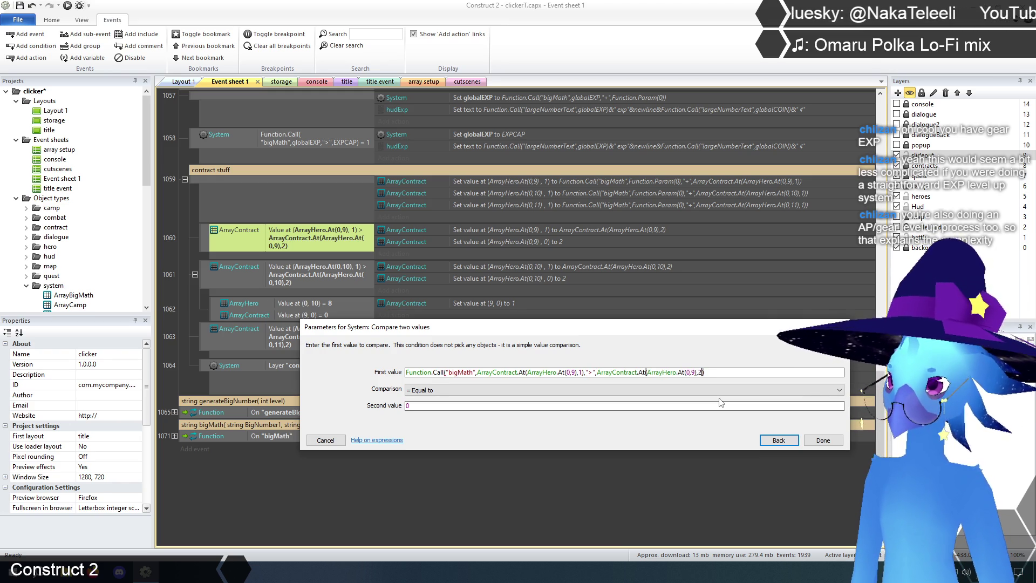
type(")")
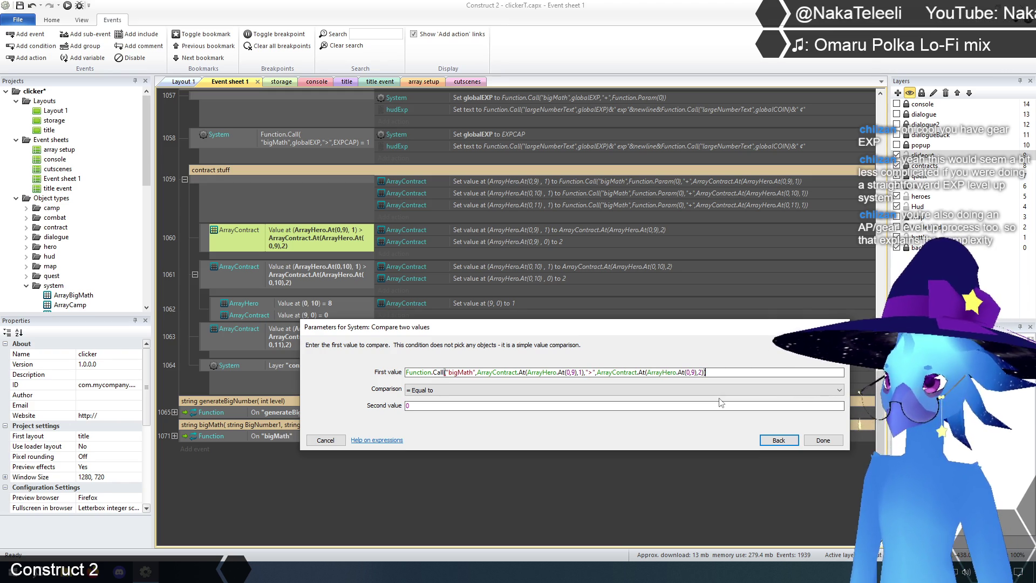
left_click(407, 406)
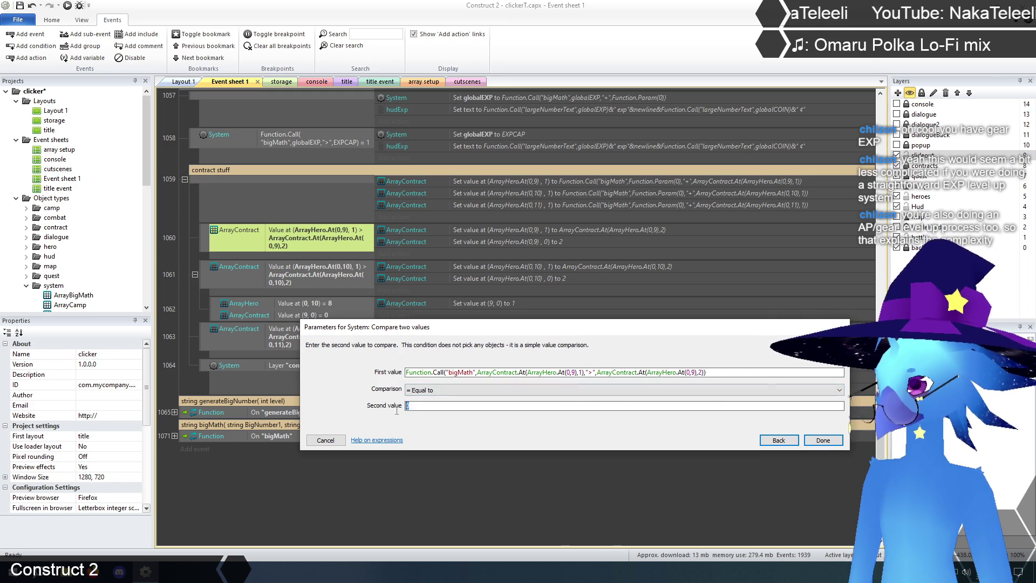
type("1")
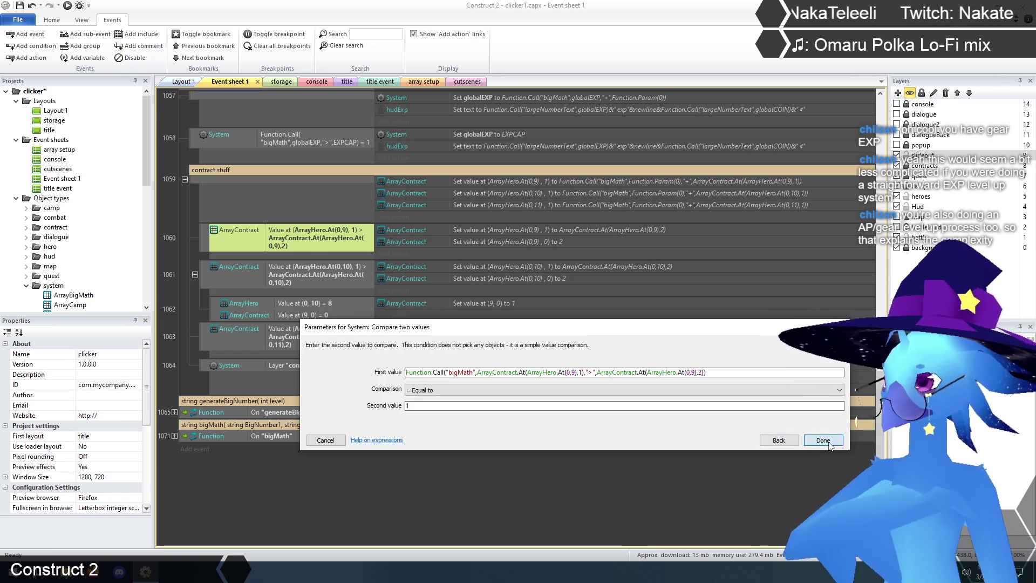
key("Return")
left_click(404, 516)
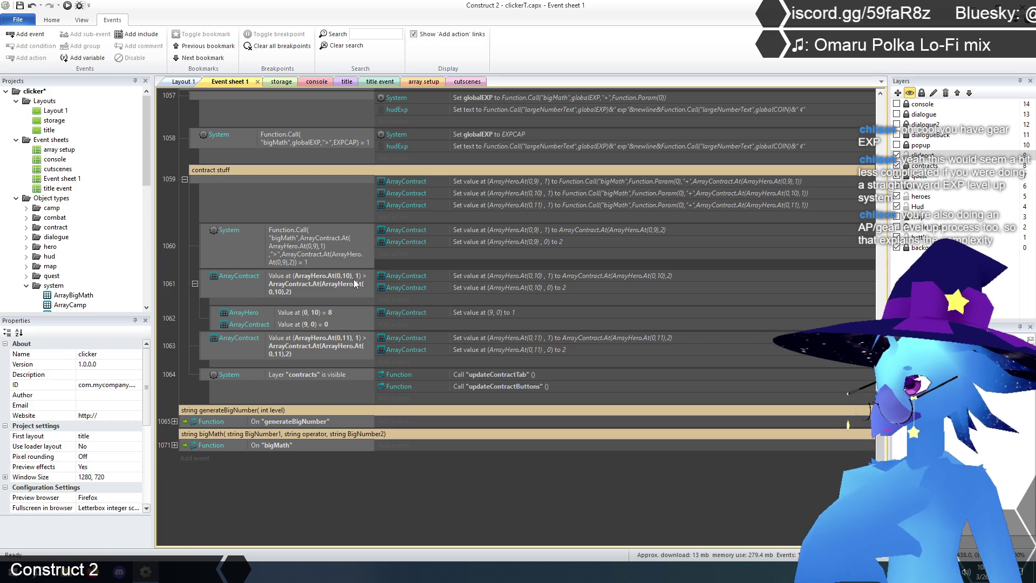
Copy the bigMath condition into event 1061, changing ArrayHero.At(0,9) to ArrayHero.At(0,10) on both sides
left_click(302, 249)
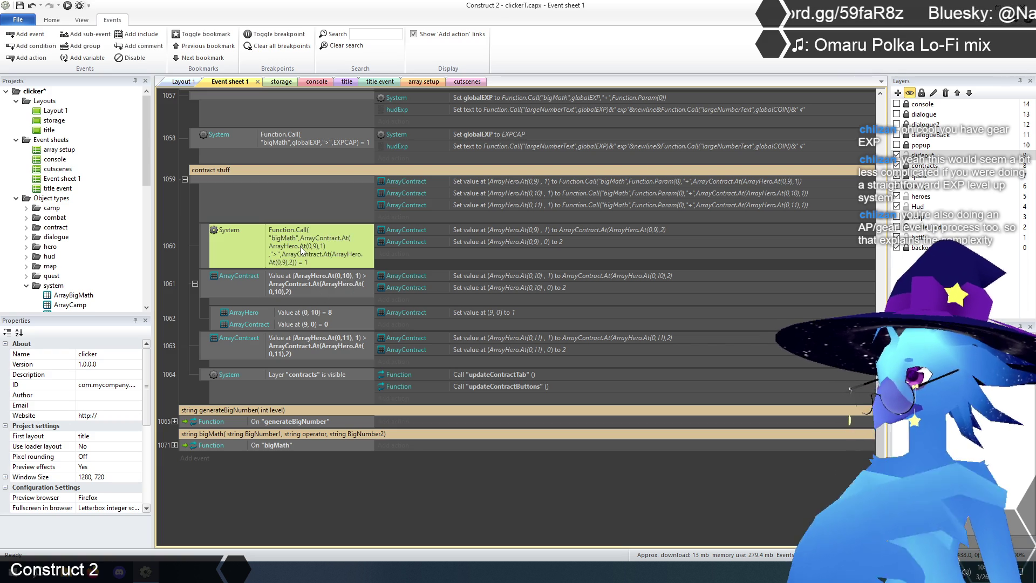
left_click(308, 283)
key("ctrl+v")
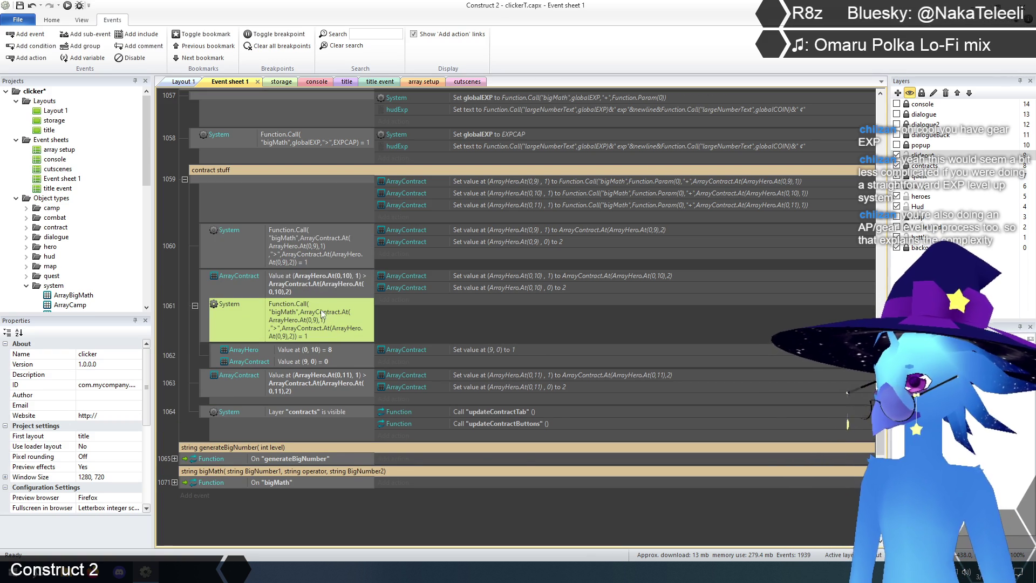
double_click(312, 323)
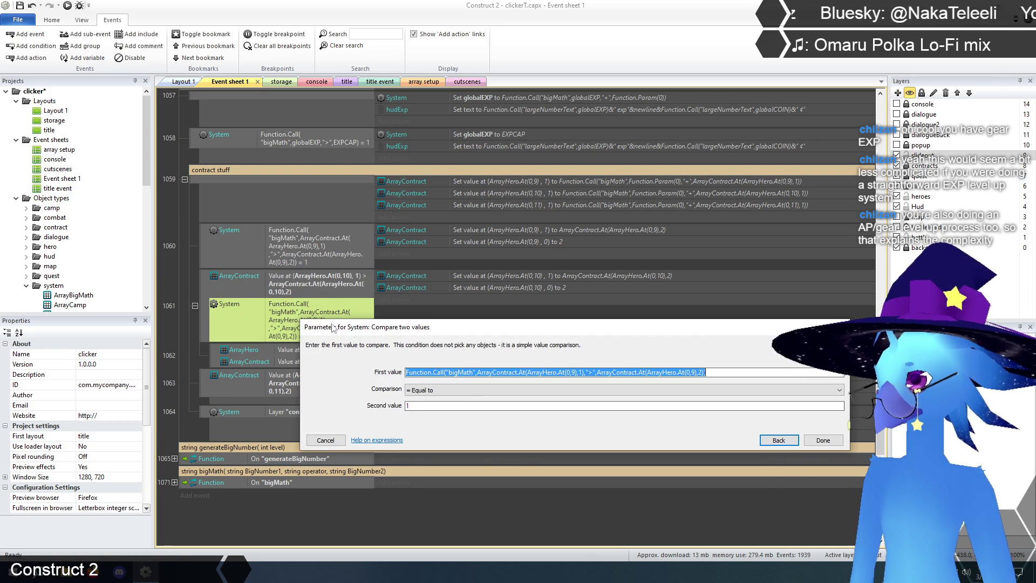
left_click(463, 373)
left_click(564, 372)
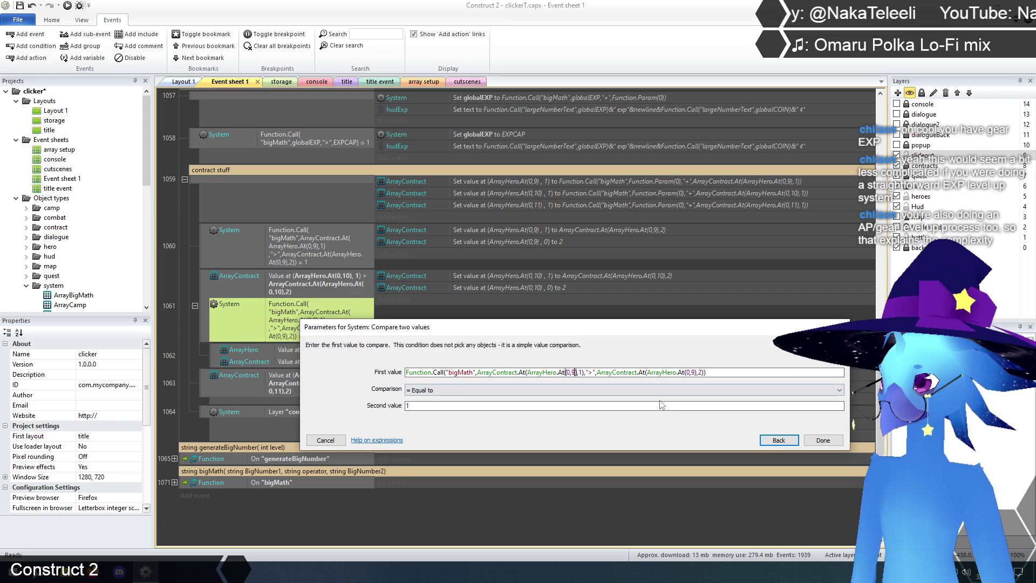
key("BackSpace")
type("10")
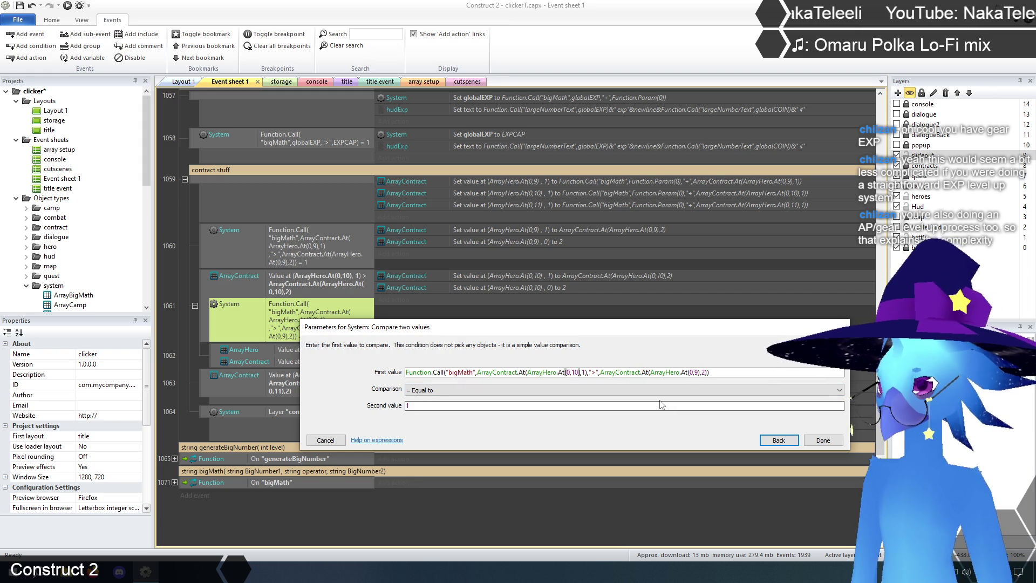
left_click(696, 372)
key("BackSpace")
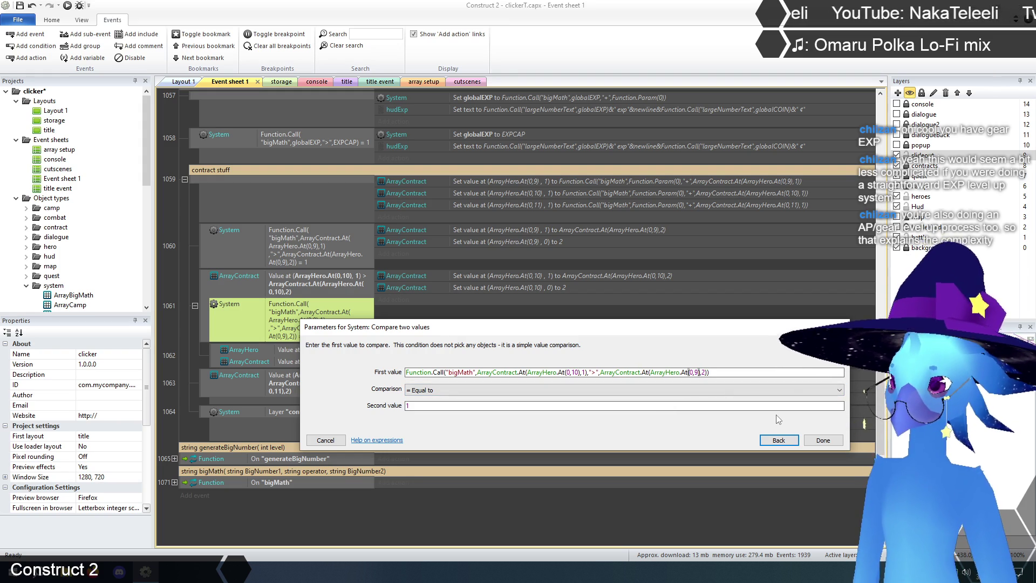
type("10")
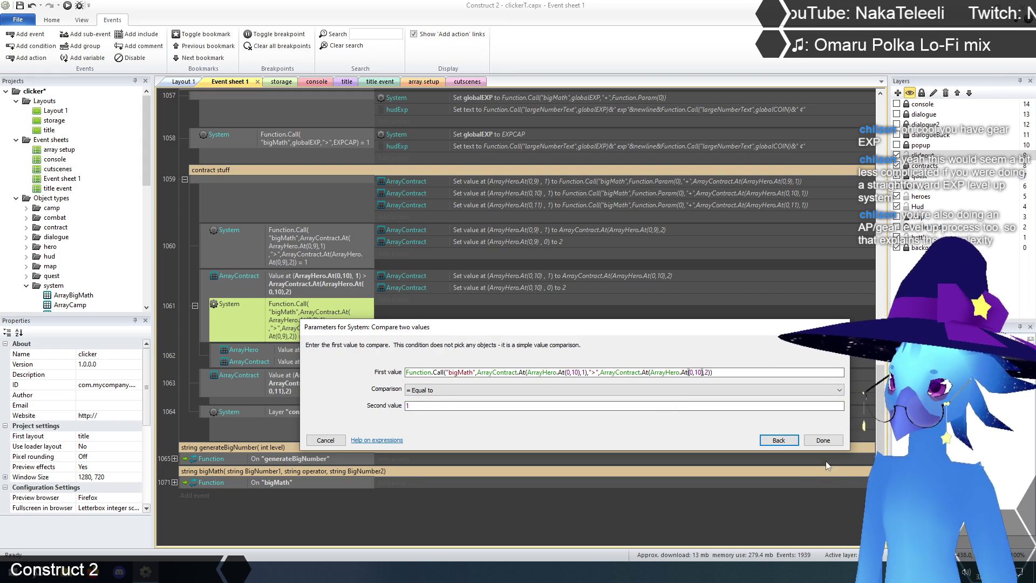
left_click(830, 444)
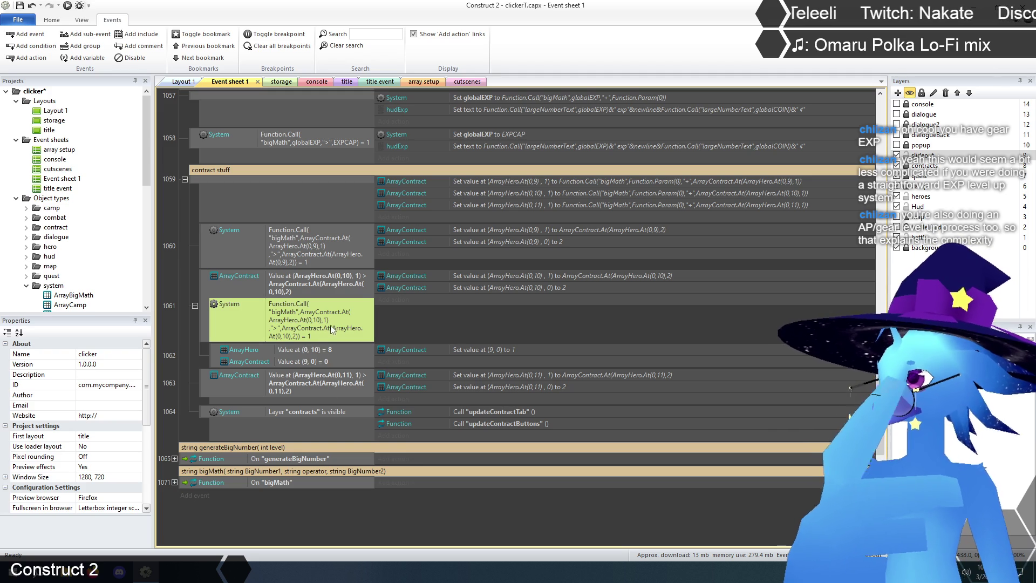
Delete event 1061's old ArrayContract value condition
left_click(296, 283)
key("Delete")
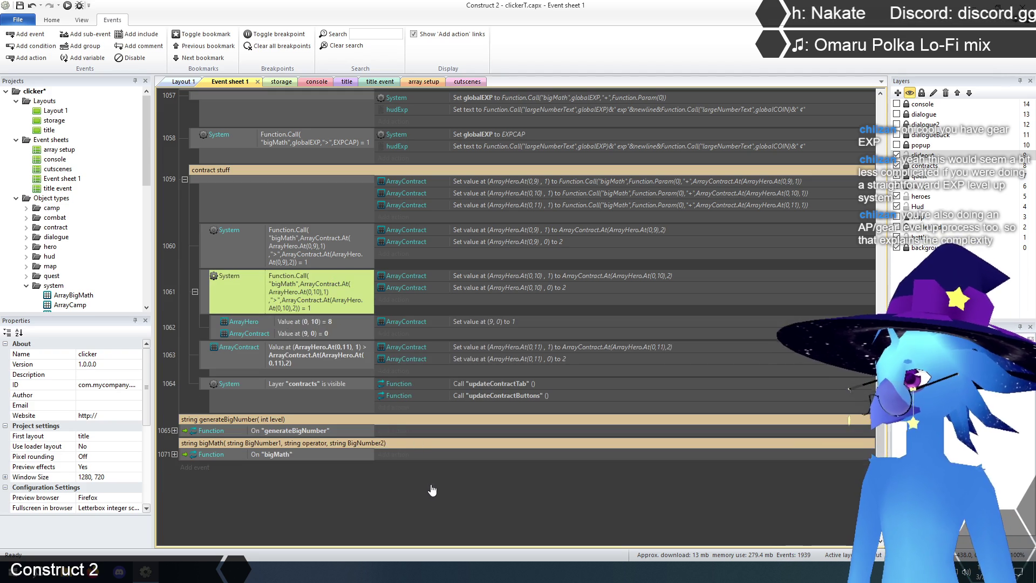
left_click(374, 524)
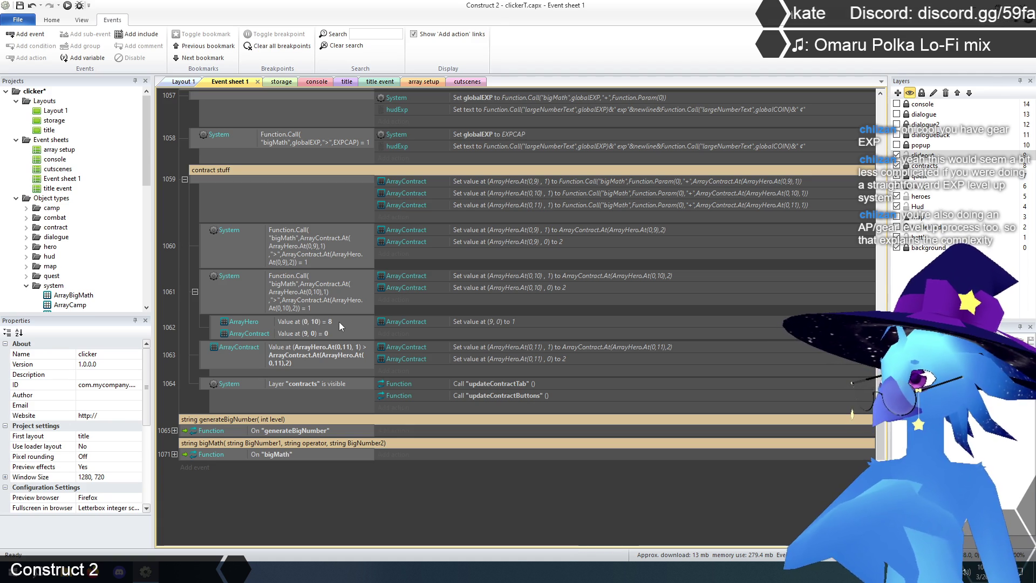
left_click(419, 82)
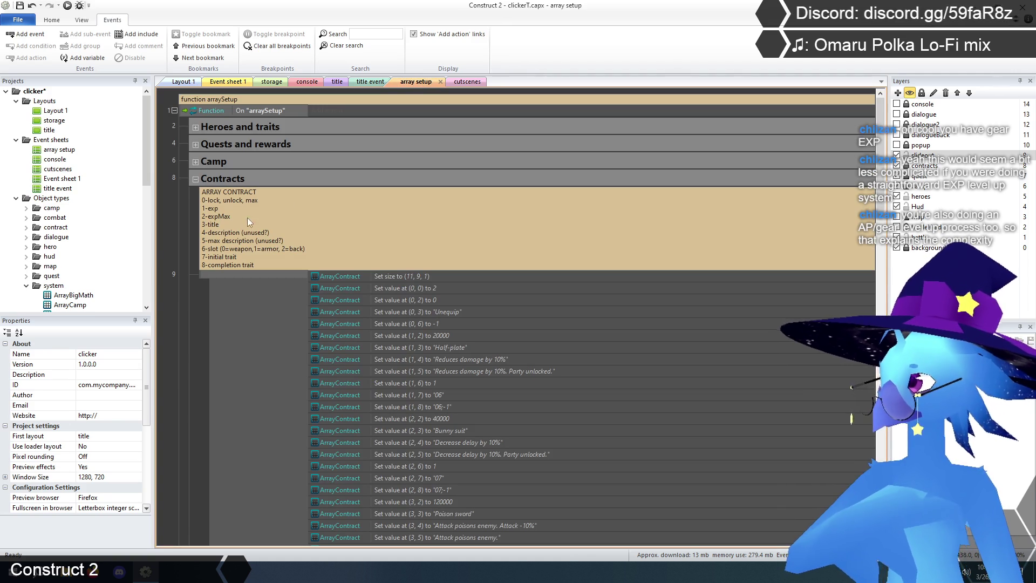
On the array setup sheet, collapse Heroes and traits and scroll the Contracts group's ArrayContract set-value actions
left_click(196, 179)
left_click(196, 128)
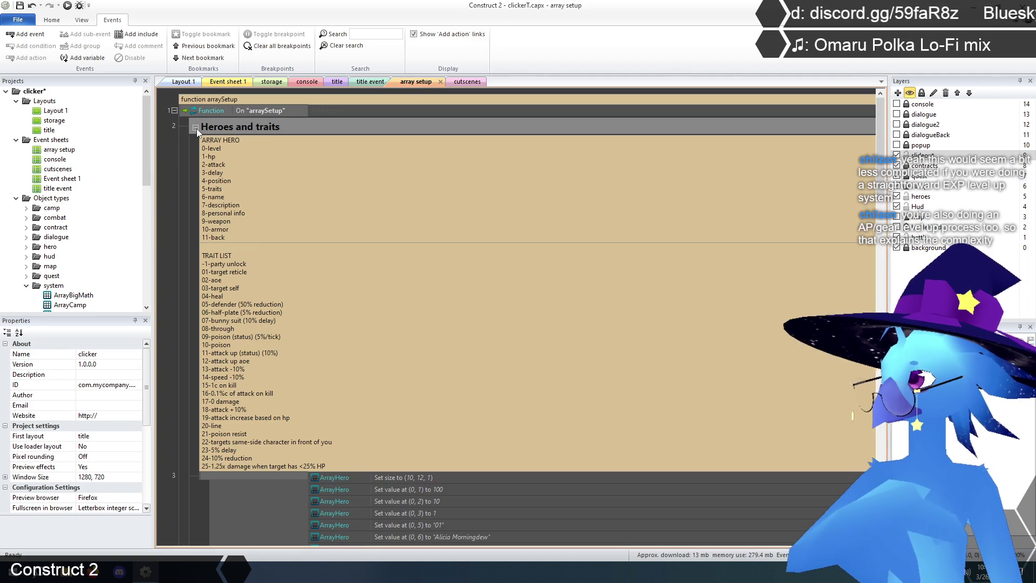
left_click(227, 81)
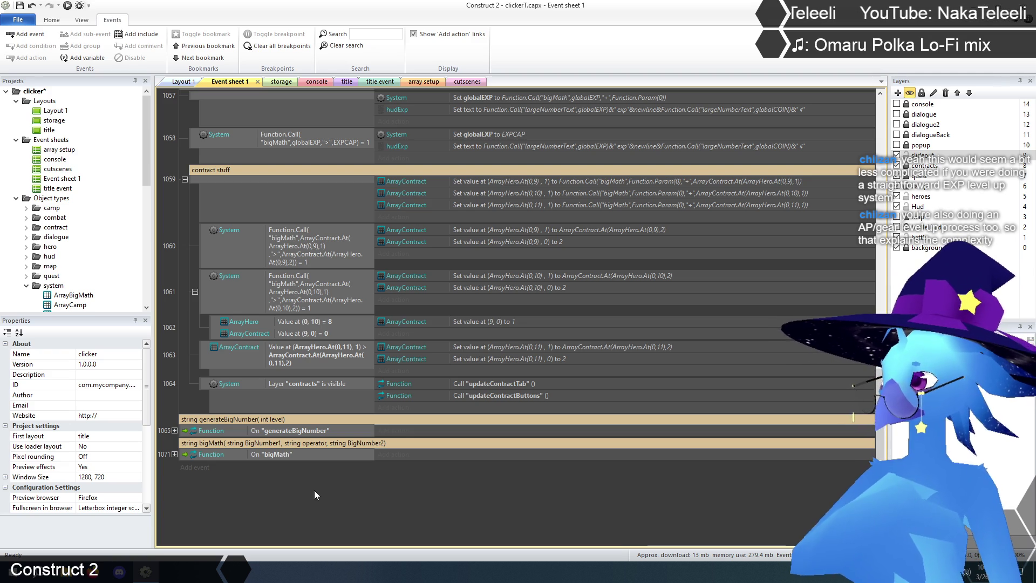
left_click(415, 81)
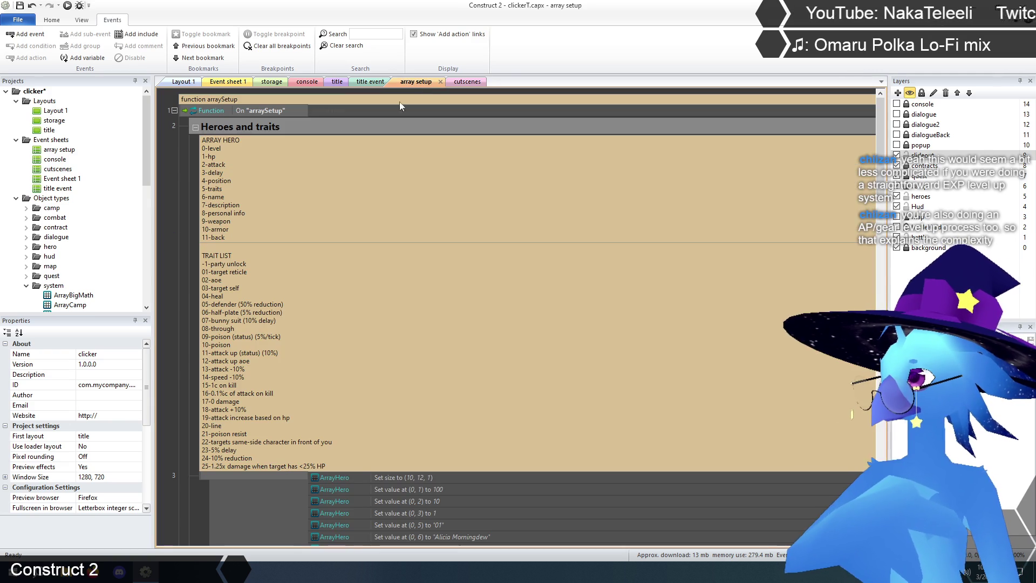
left_click(196, 127)
left_click(194, 177)
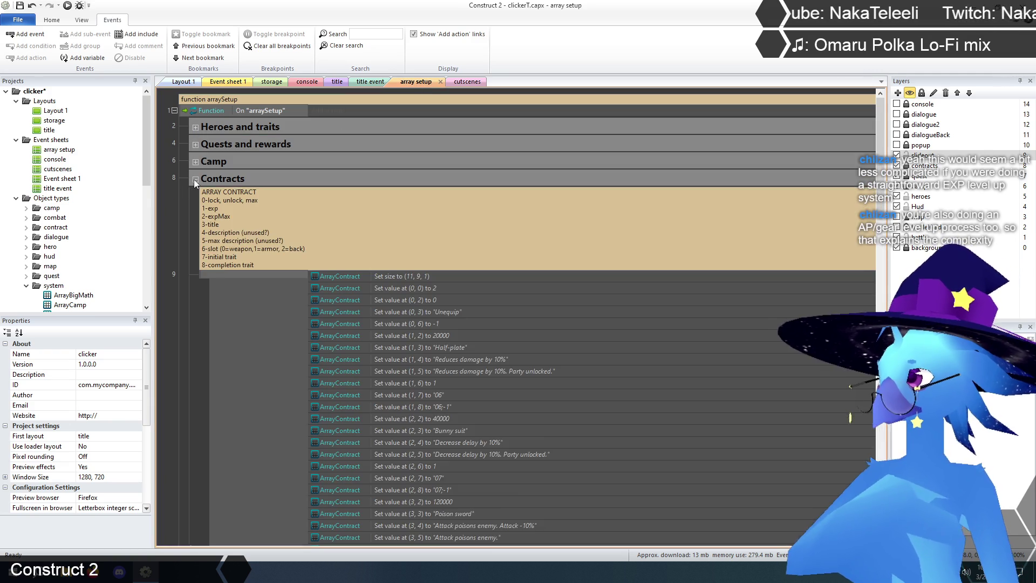
scroll(192, 196, "down", 2)
scroll(192, 197, "down", 10)
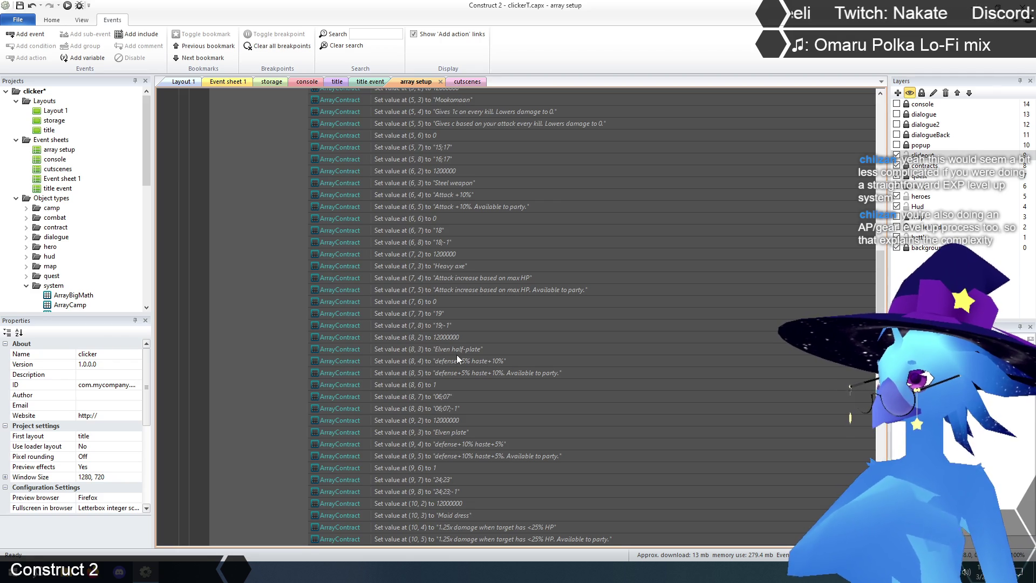
left_click(455, 351)
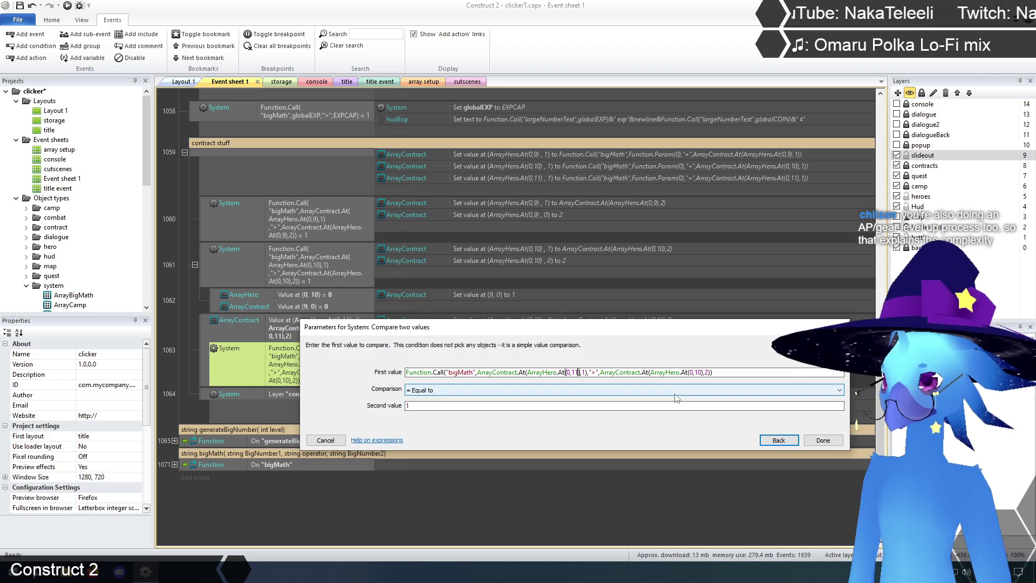
Finish event 1063's bigMath comparison so both sides use ArrayHero.At(0,11)
left_click(703, 372)
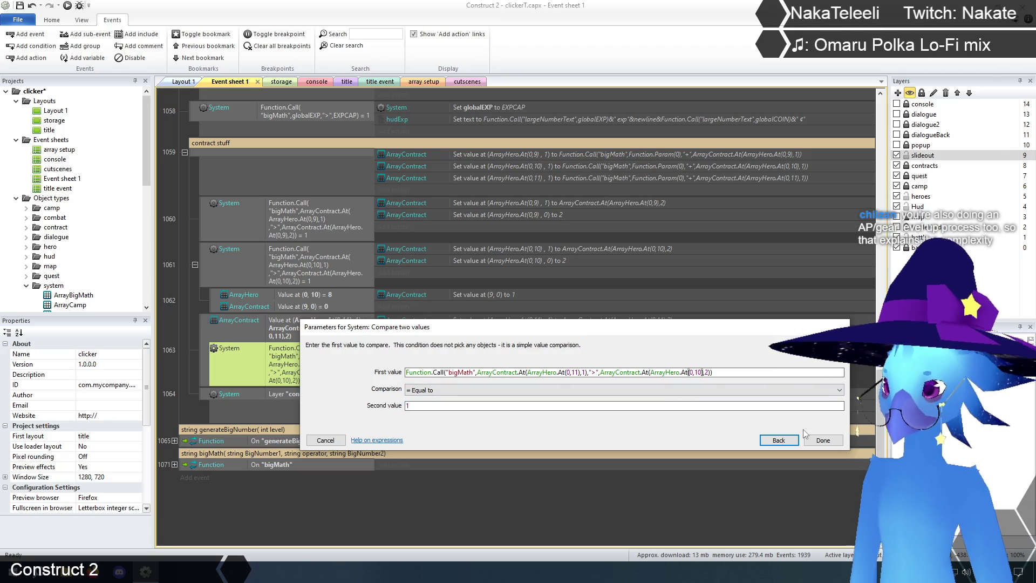
type("1")
left_click(823, 441)
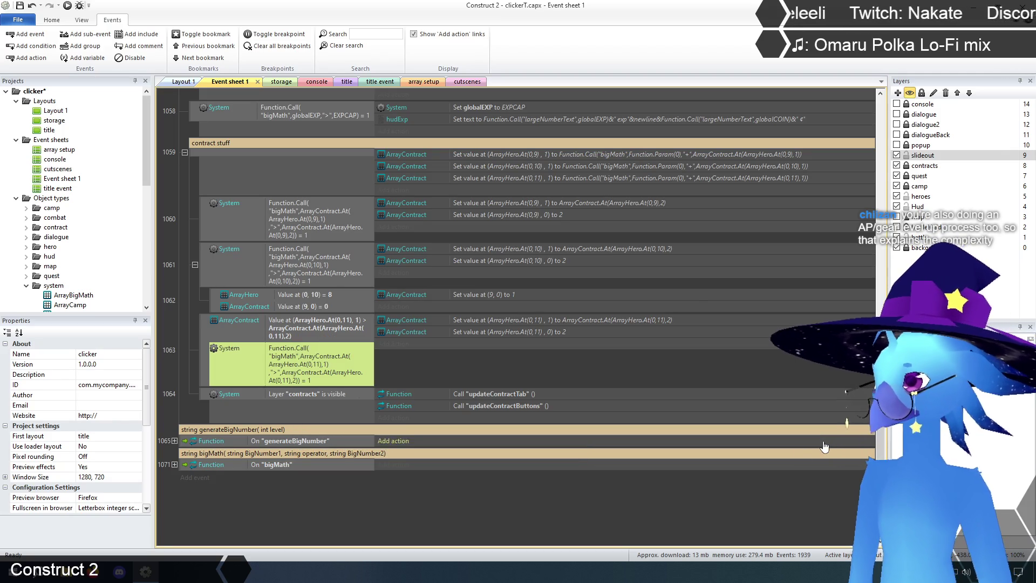
left_click(335, 511)
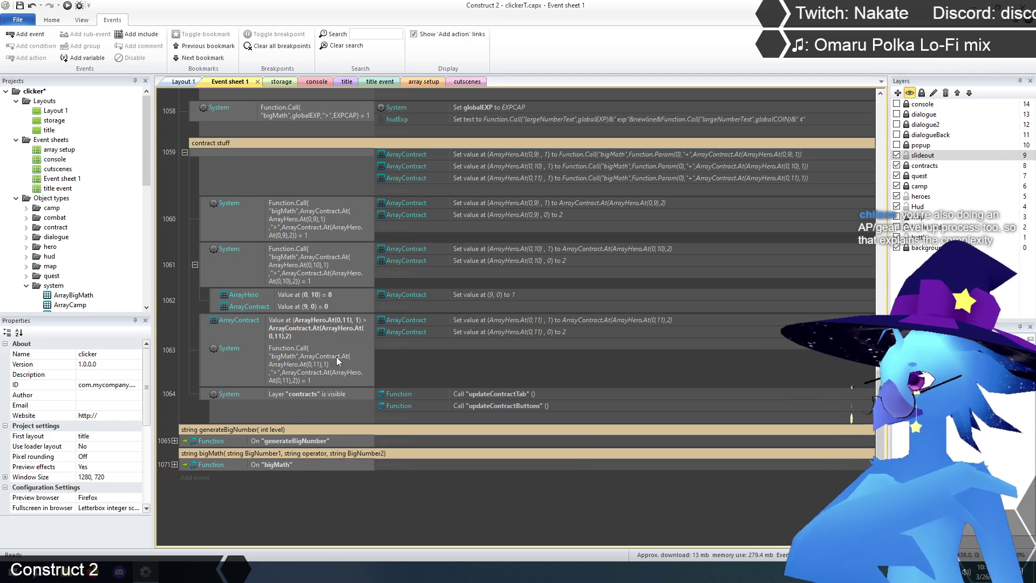
Delete event 1063's old ArrayContract value condition
left_click(291, 326)
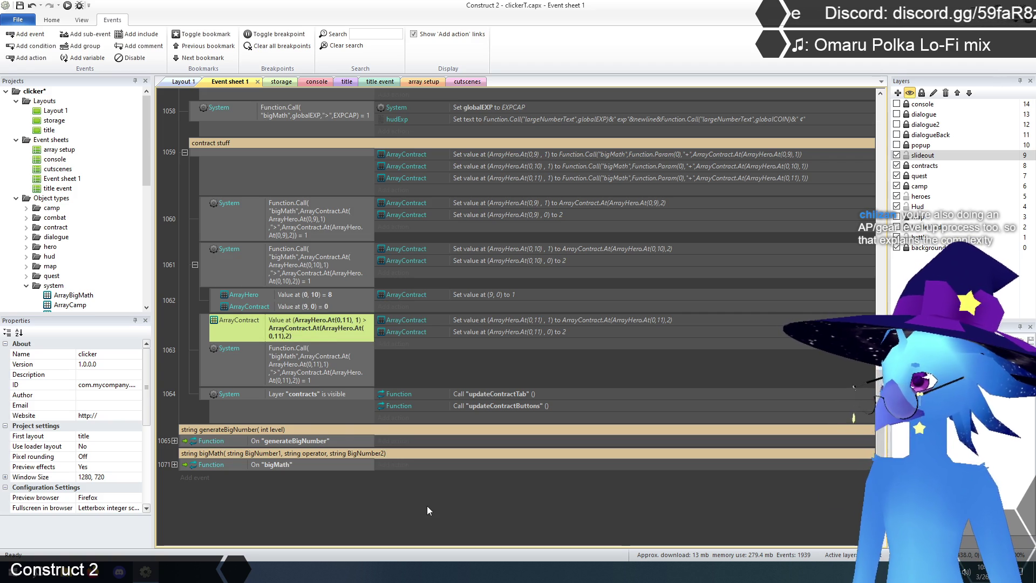
key("Delete")
left_click(331, 502)
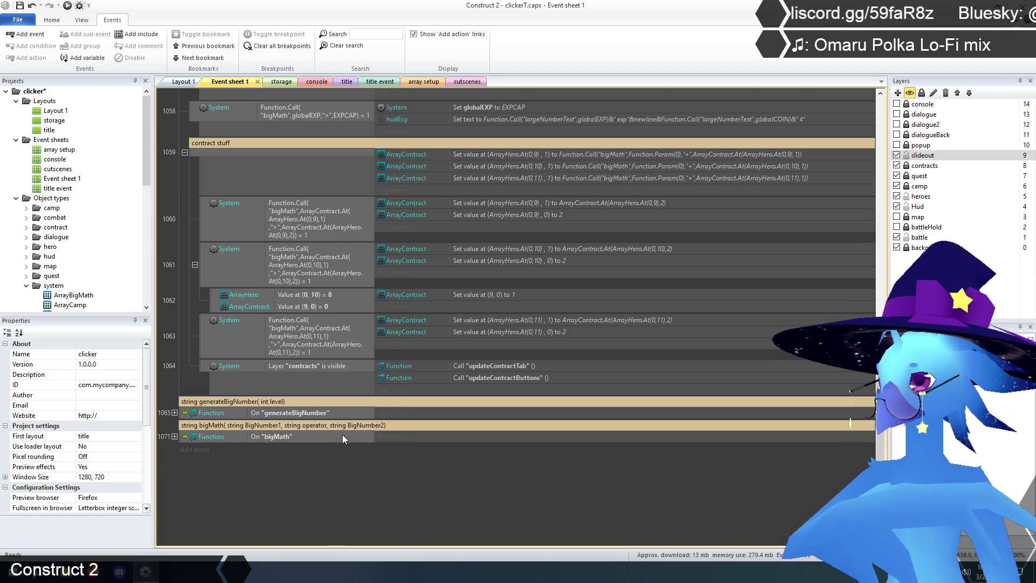
Rewrite the giveEXP comment header from its function-style text into a 'string giveEXP(...)' signature
scroll(342, 435, "up", 5)
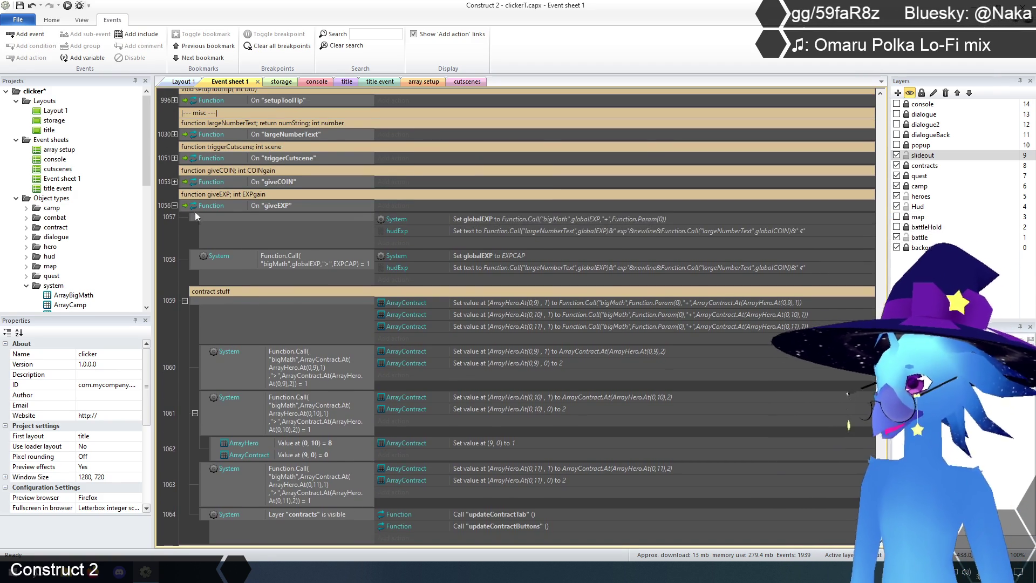
left_click(174, 205)
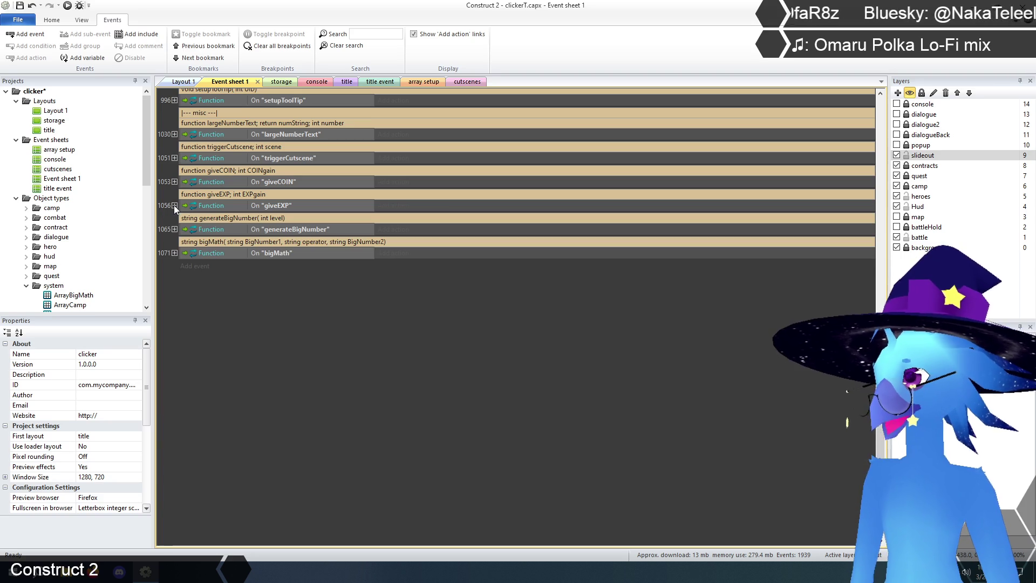
double_click(219, 197)
left_click_drag(207, 196, 185, 195)
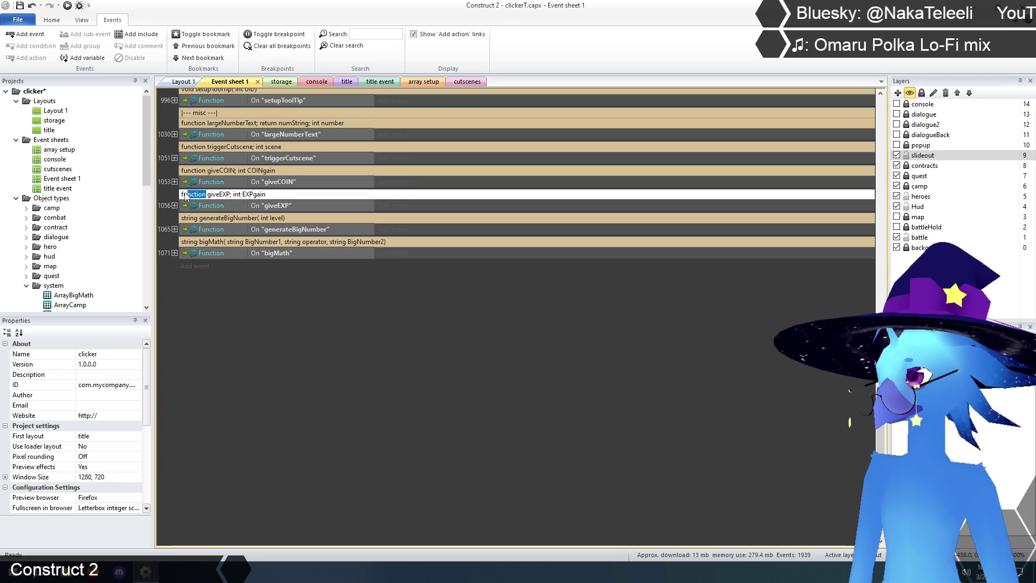
type("string")
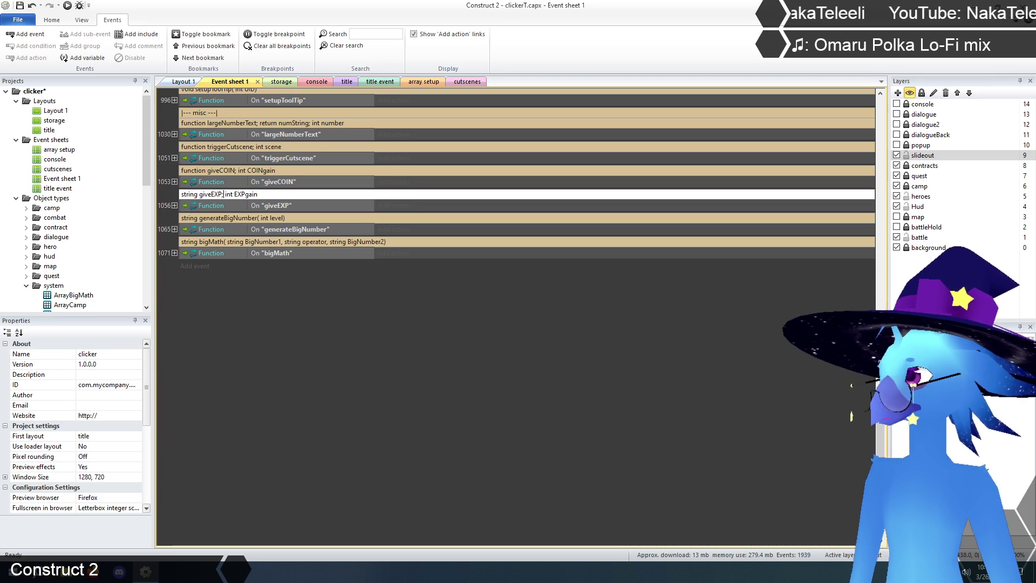
key("BackSpace")
type("(")
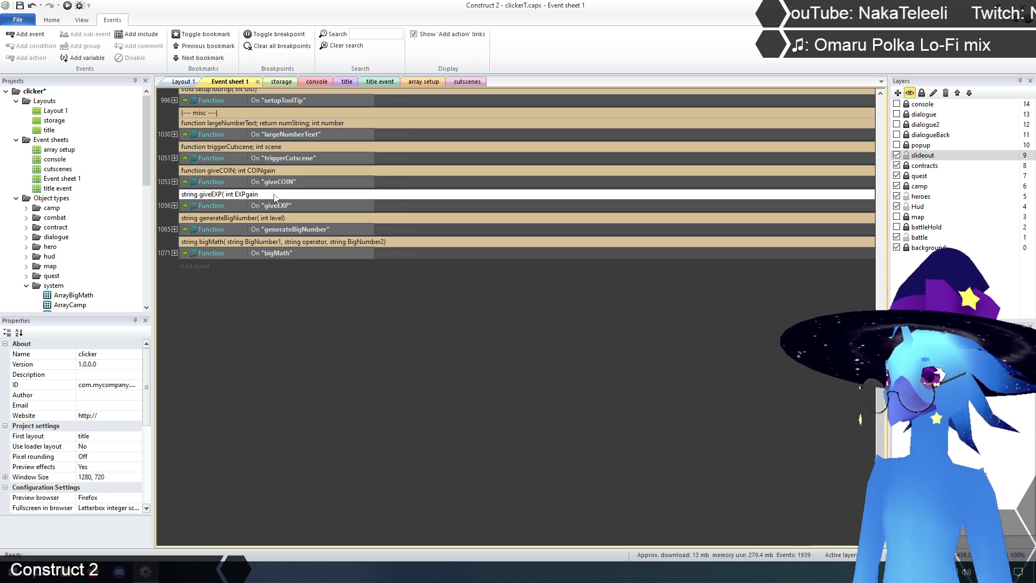
type(")")
key("Return")
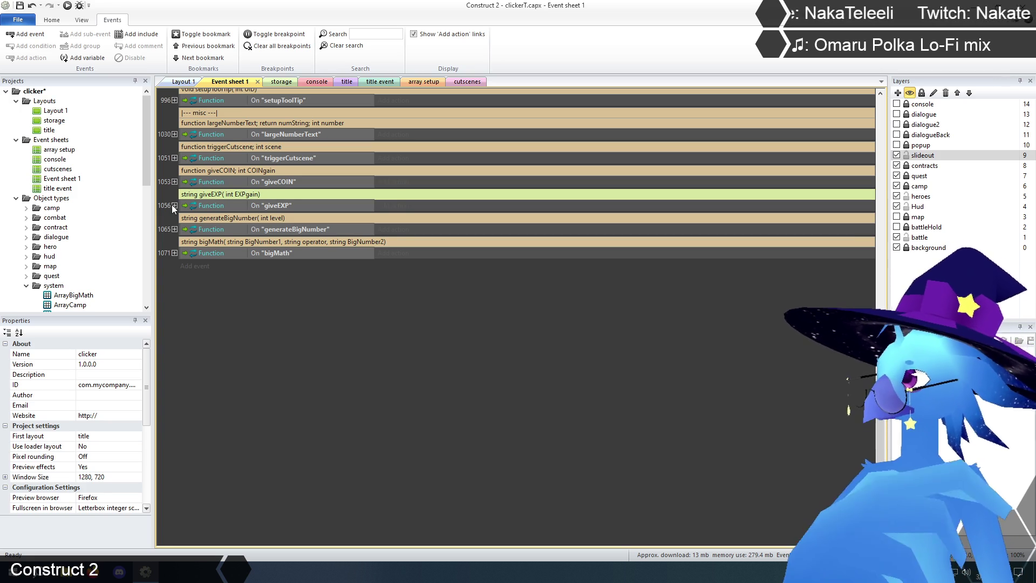
Change the EXPgain parameter type from int to string, giving 'string giveEXP( string EXPgain)'
left_click(174, 205)
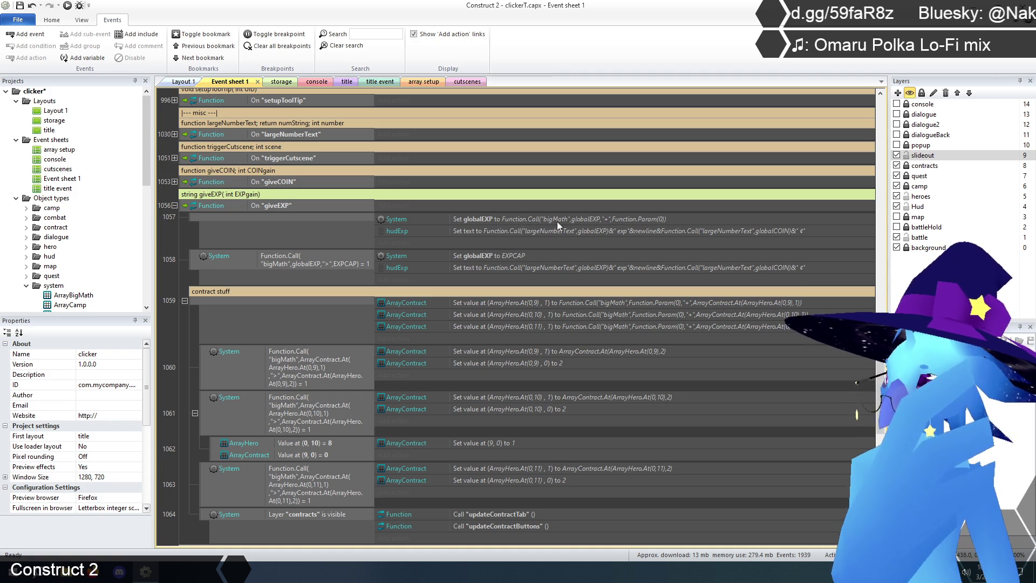
double_click(251, 198)
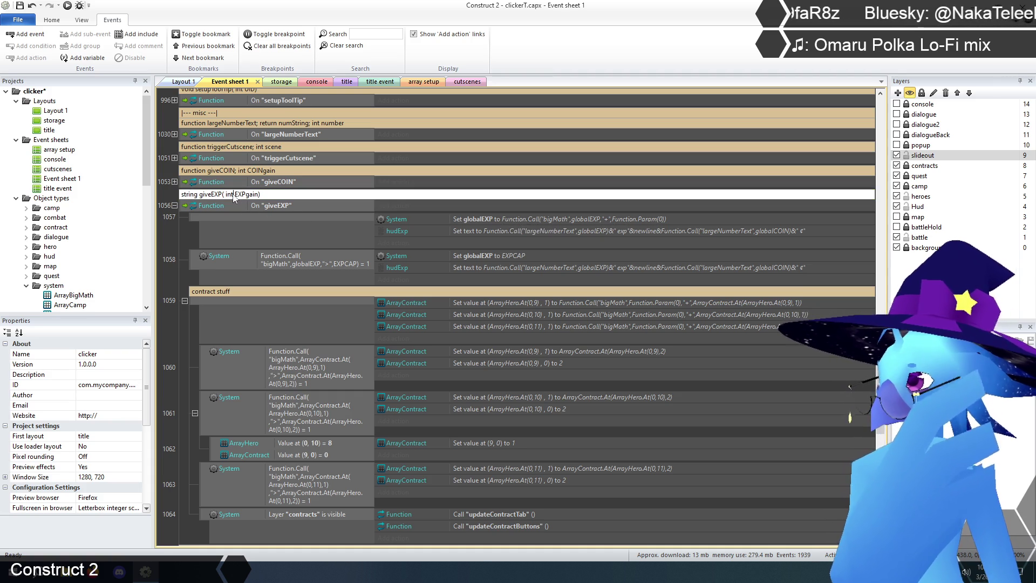
key("BackSpace")
key("BackSpace")
key("BackSpace")
type("strin")
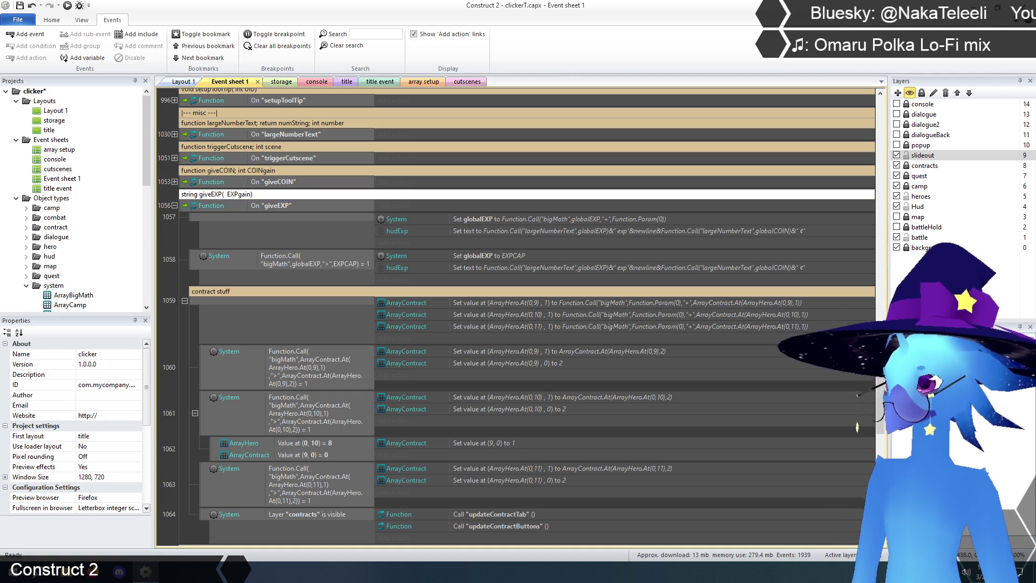
type("g")
key("Return")
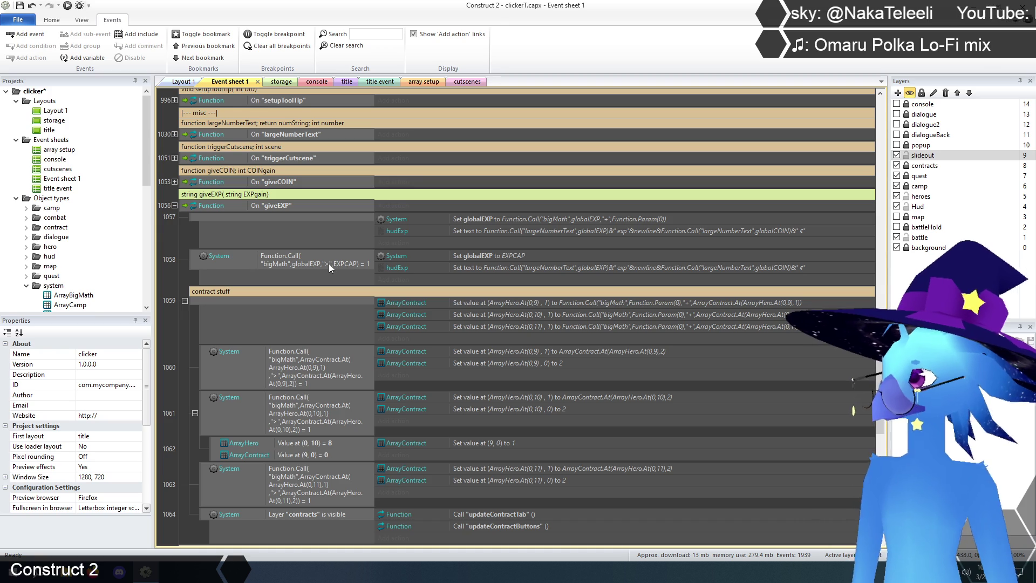
Fold up giveEXP and unfold giveCOIN (event 1053) to reveal its add-coin and coin-cap events
left_click(175, 206)
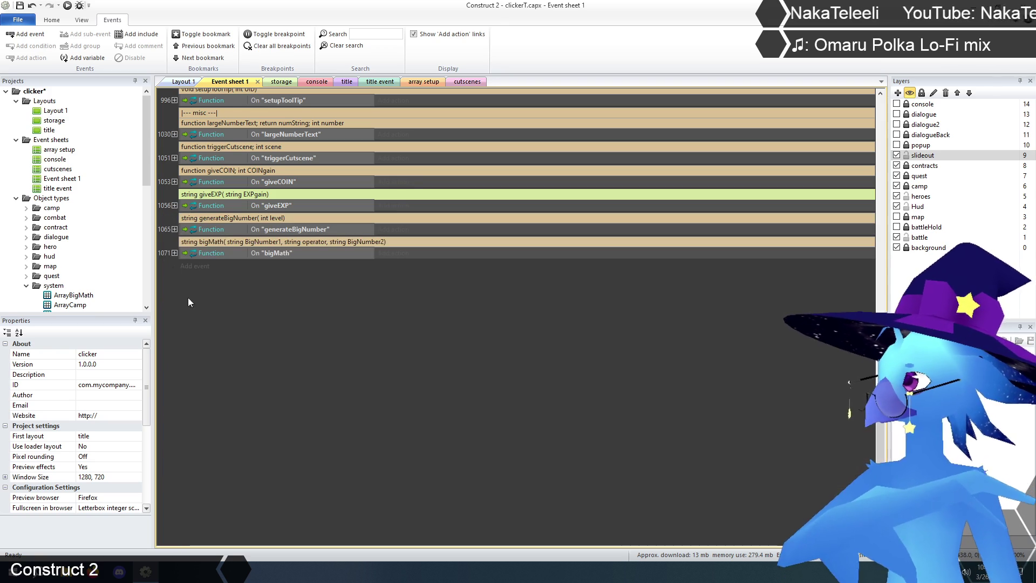
left_click(250, 355)
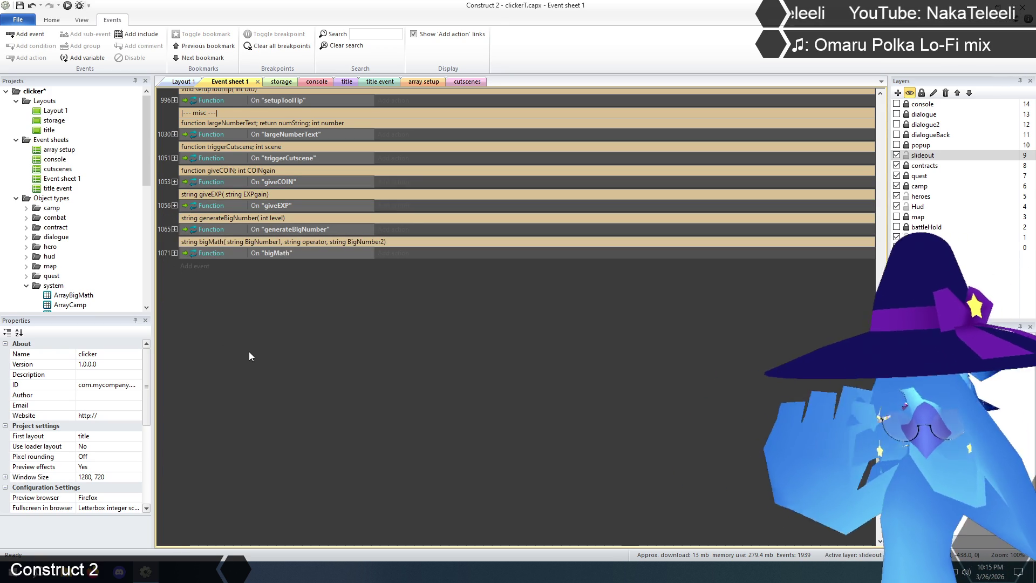
scroll(270, 325, "up", 3)
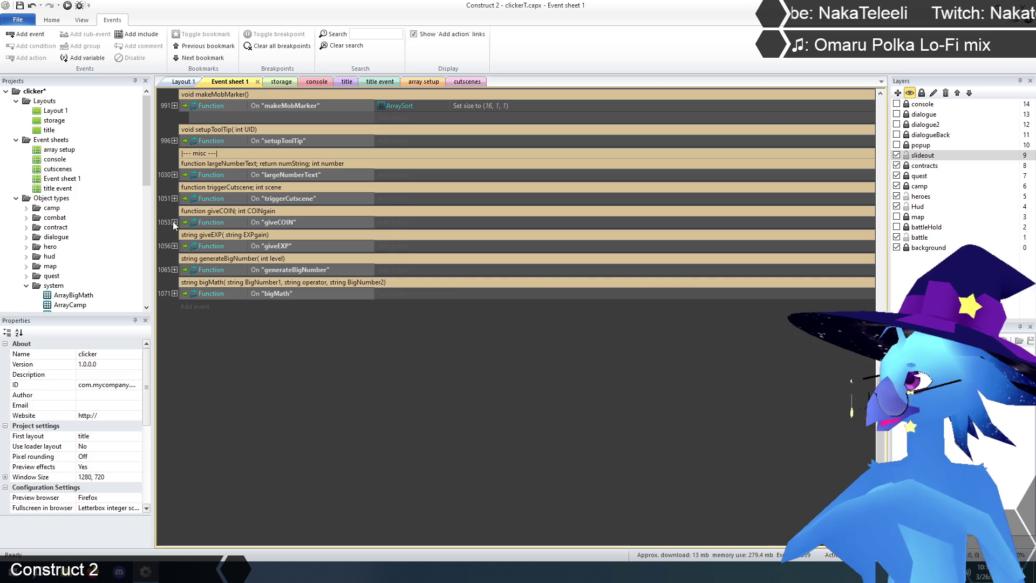
left_click(174, 223)
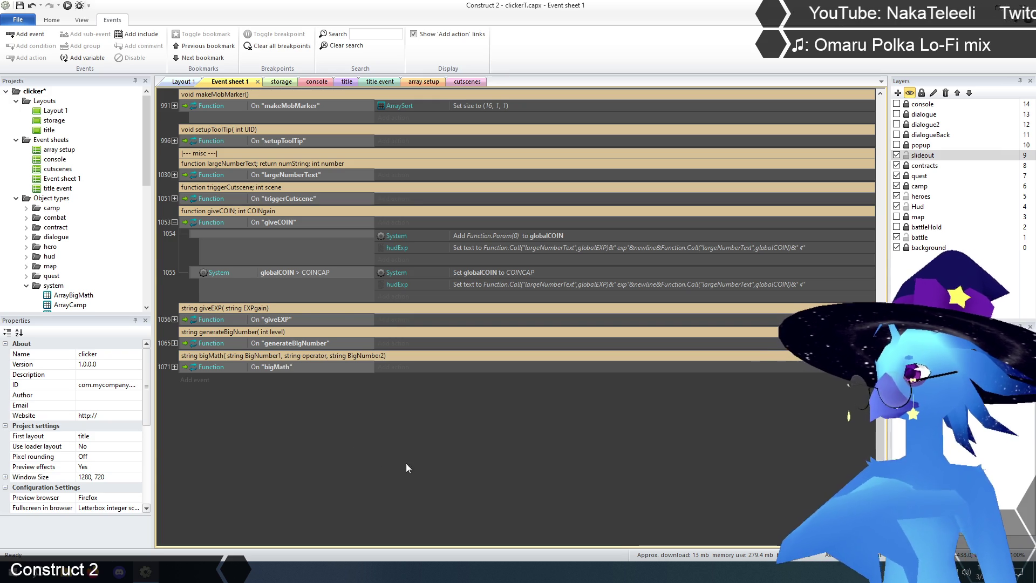
scroll(354, 428, "up", 10)
scroll(356, 421, "up", 15)
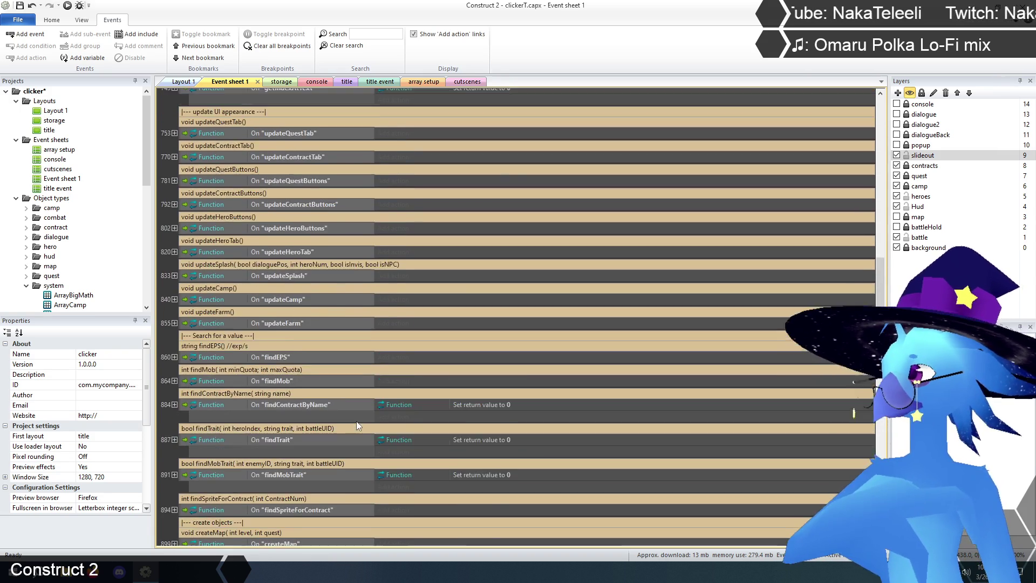
scroll(358, 423, "up", 1)
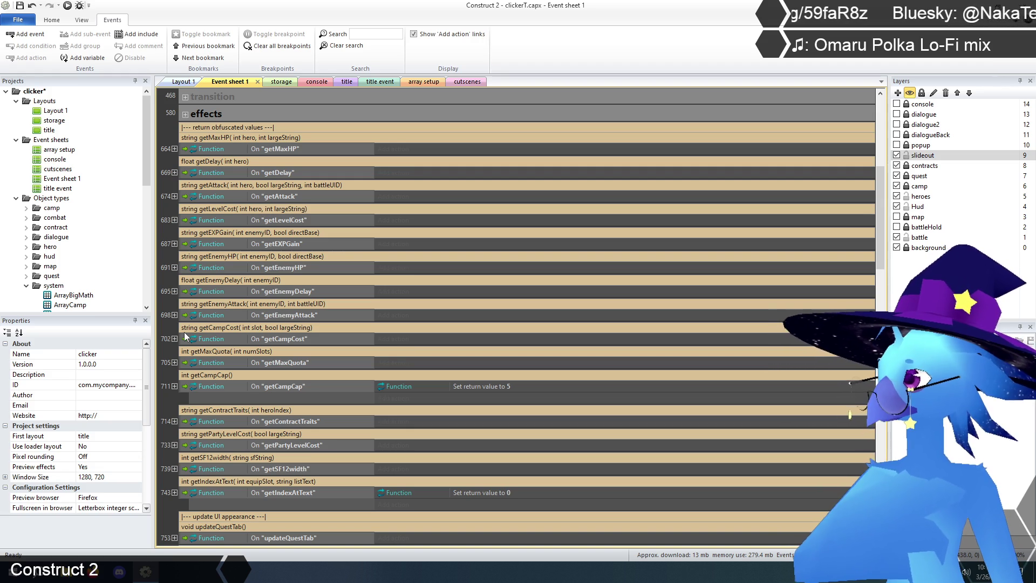
scroll(185, 337, "down", 15)
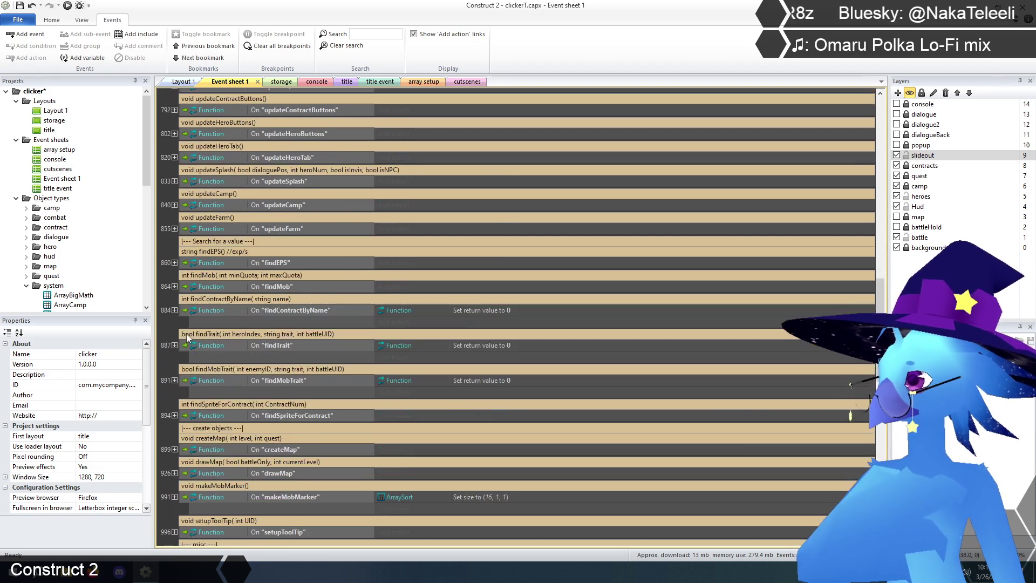
scroll(187, 331, "down", 5)
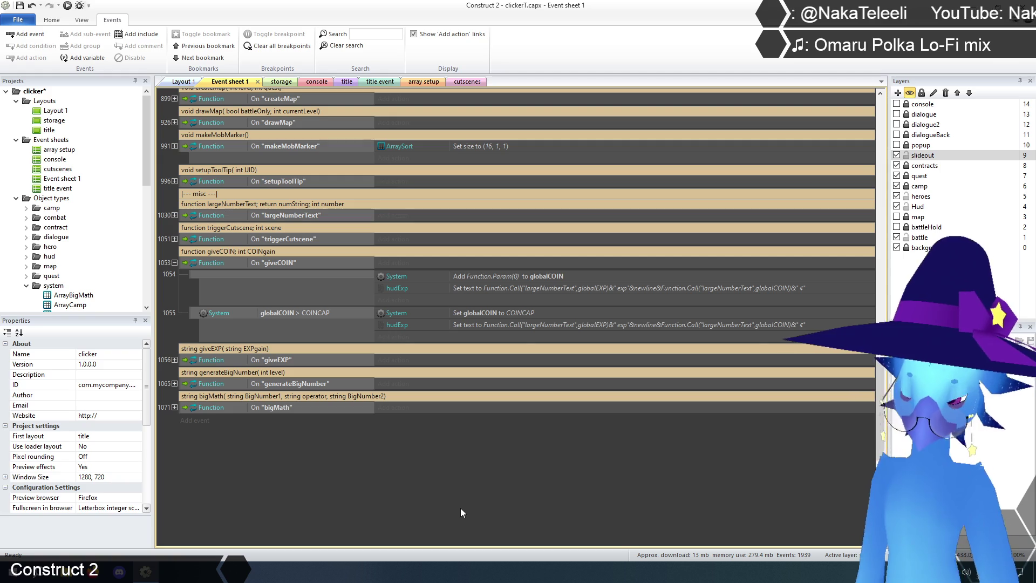
double_click(500, 276)
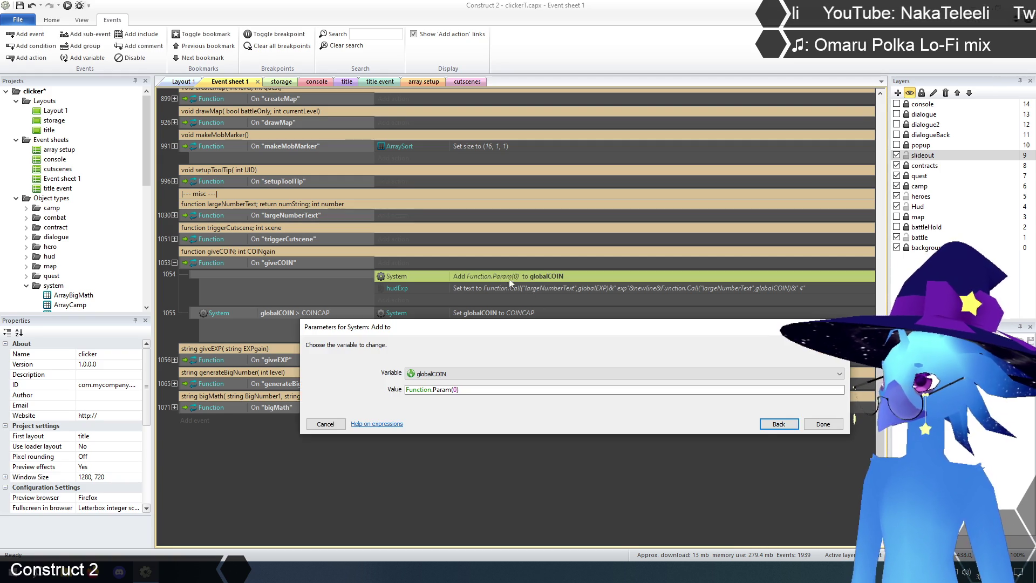
Replace giveCOIN's Add action with Set globalCOIN to Function.Call("bigMath",globalCOIN,"+",Function.Param(0))
left_click(779, 424)
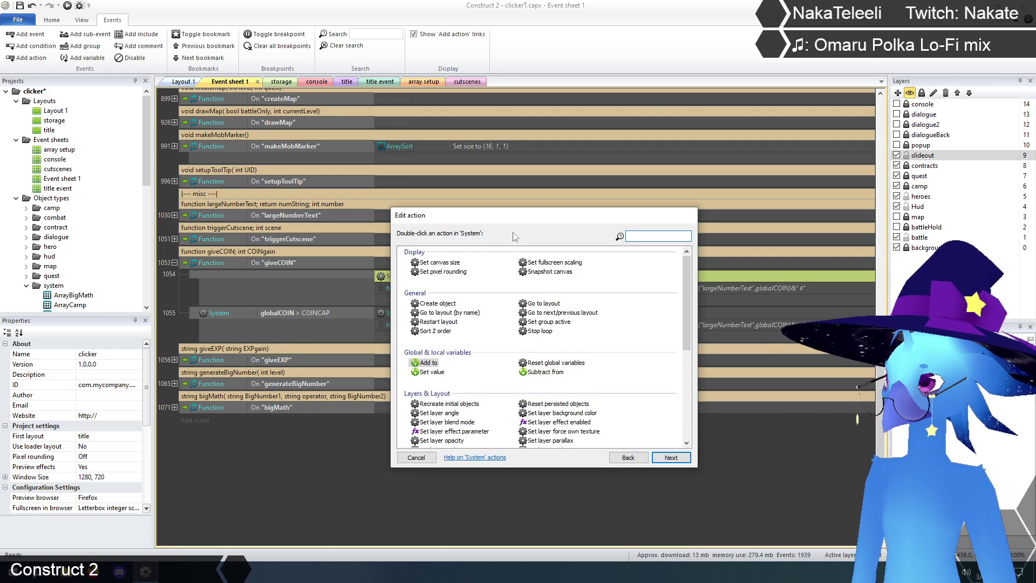
left_click_drag(524, 222, 522, 300)
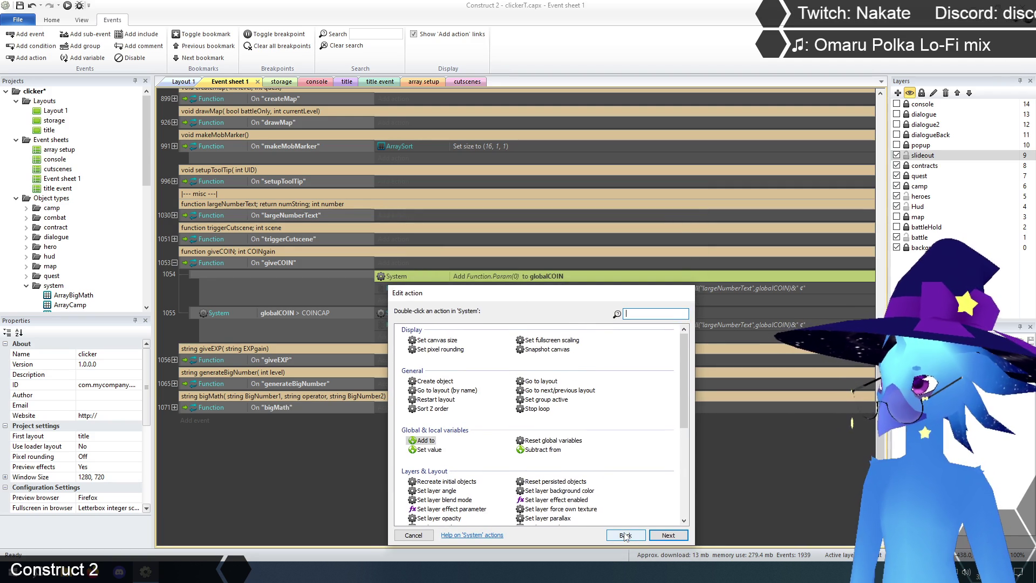
double_click(428, 450)
left_click(444, 374)
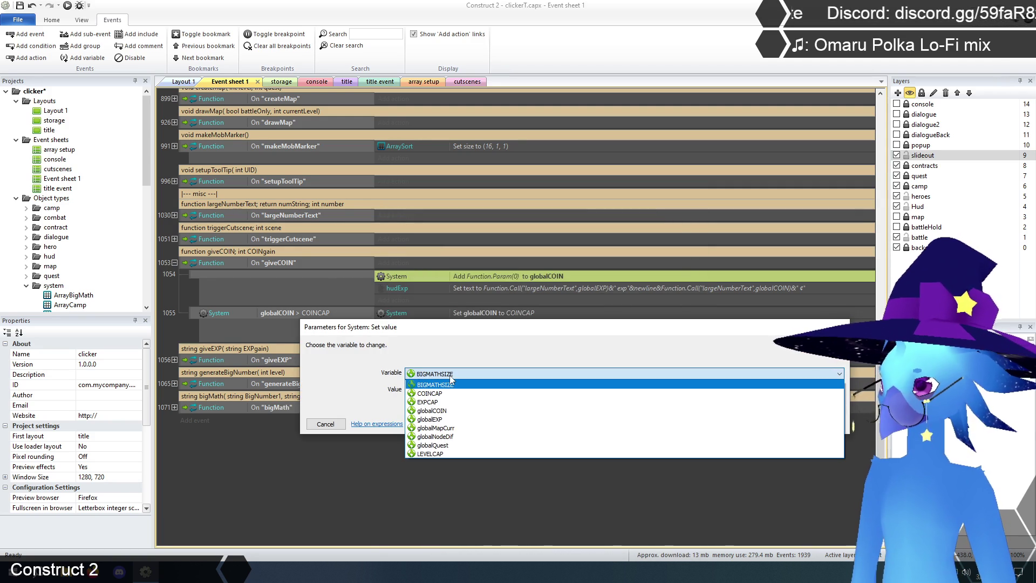
left_click(431, 411)
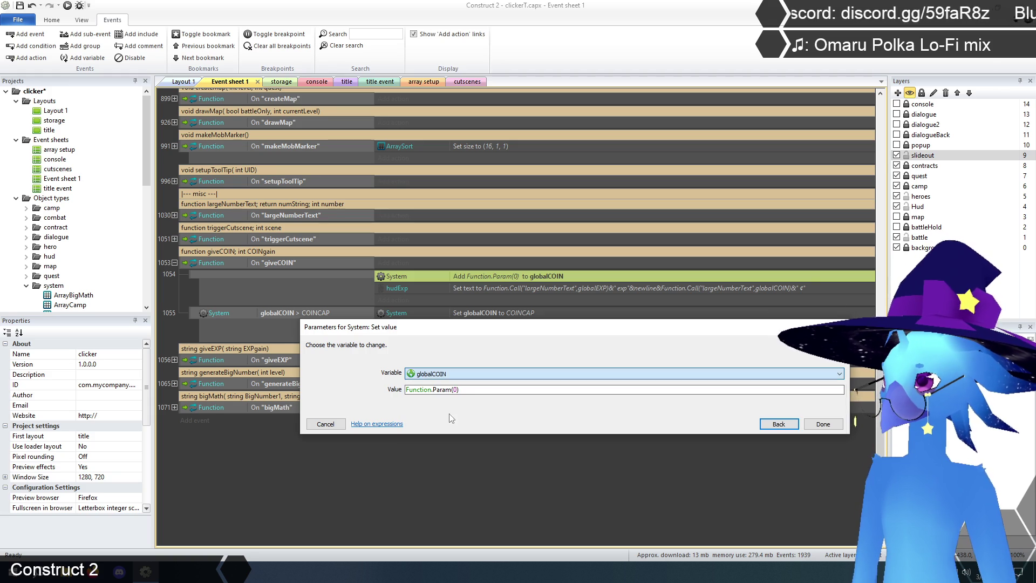
left_click(408, 390)
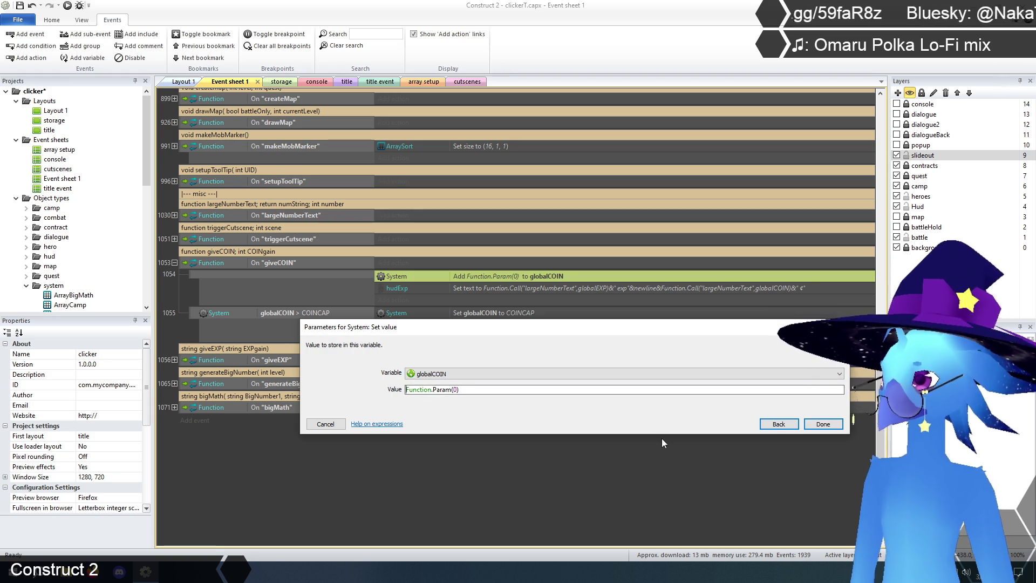
type("Function")
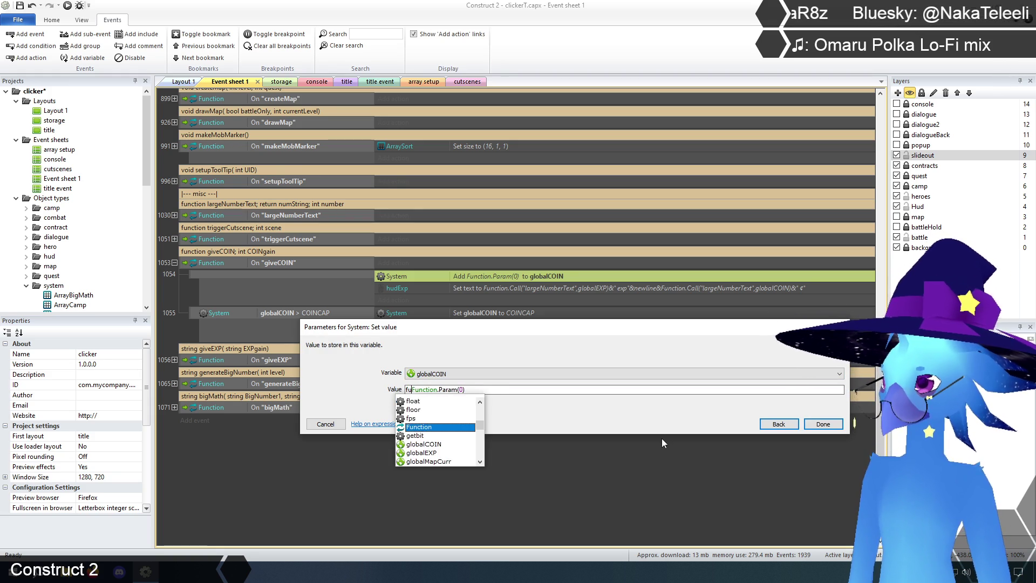
type(".Call(\"")
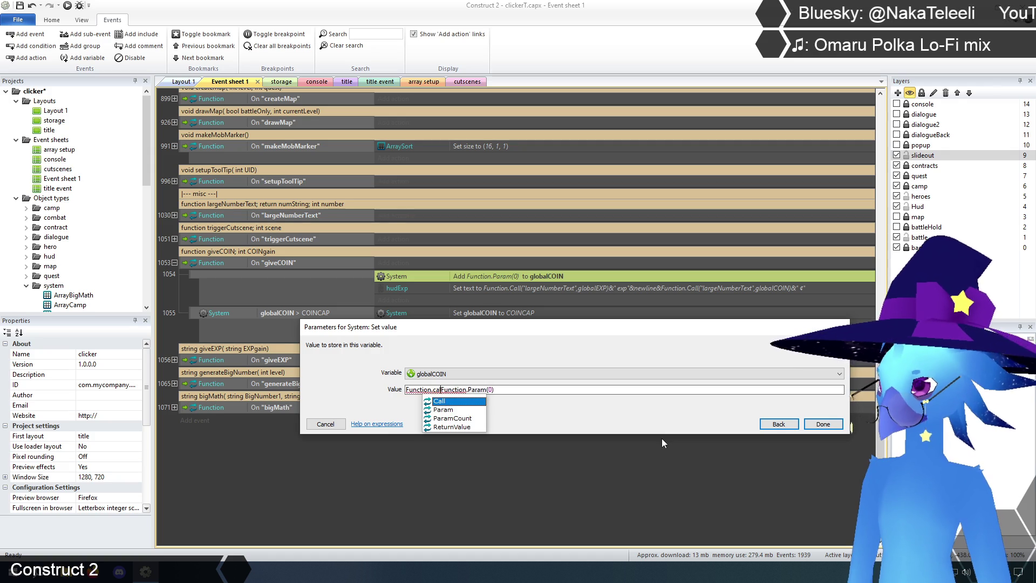
type("bigMath")
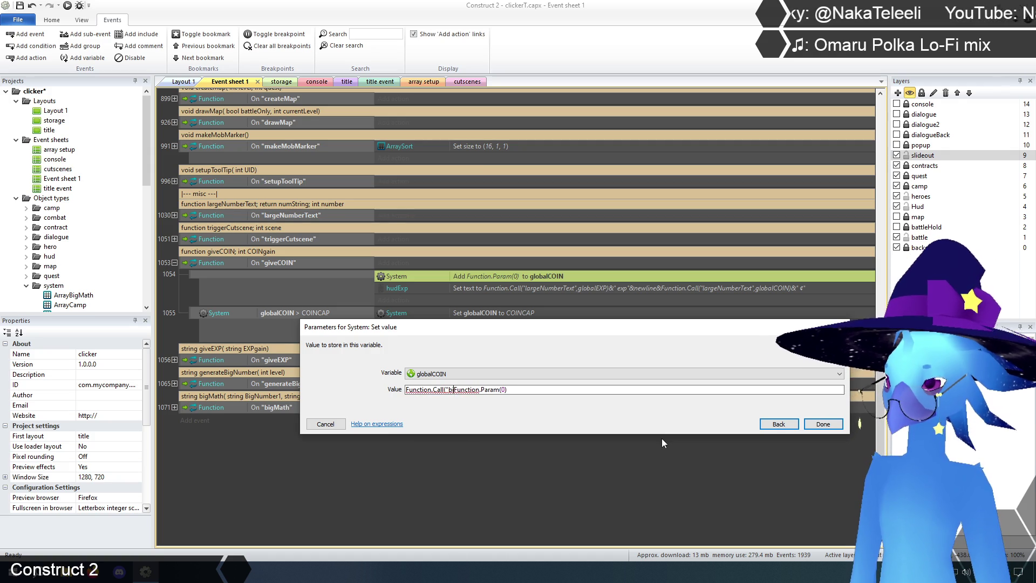
type("\",")
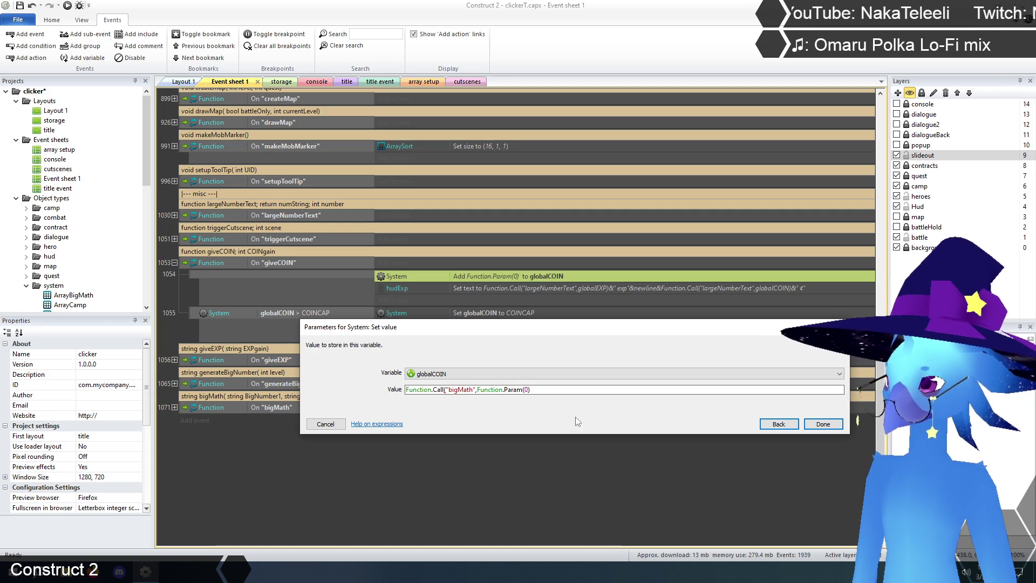
type("globalCOIN,")
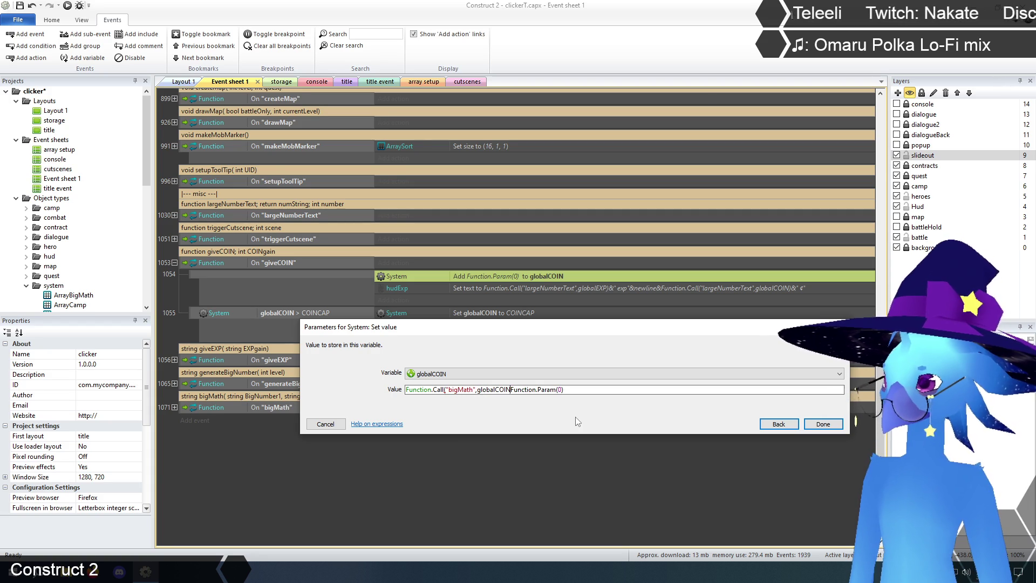
type("\"+\",")
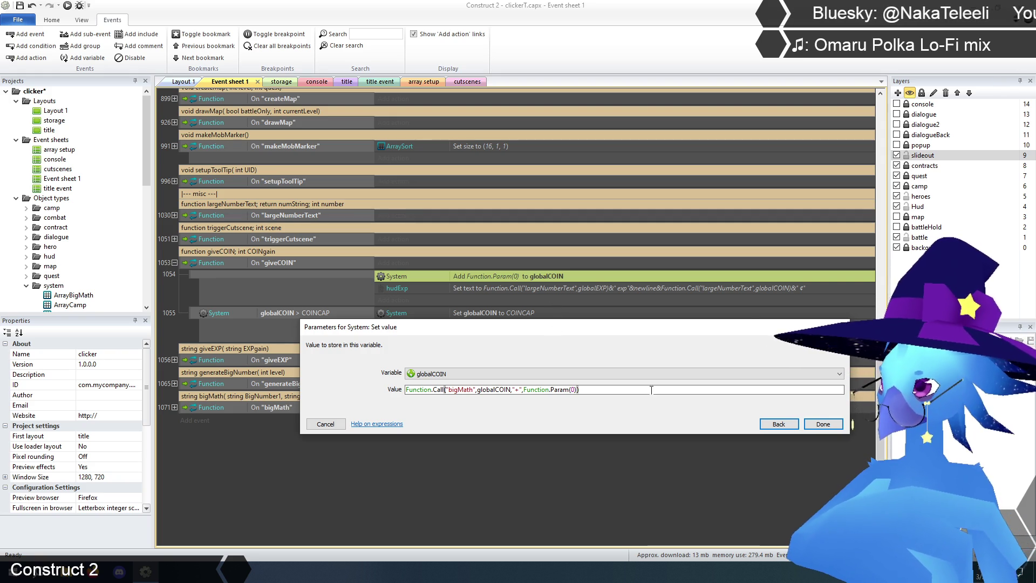
left_click(823, 424)
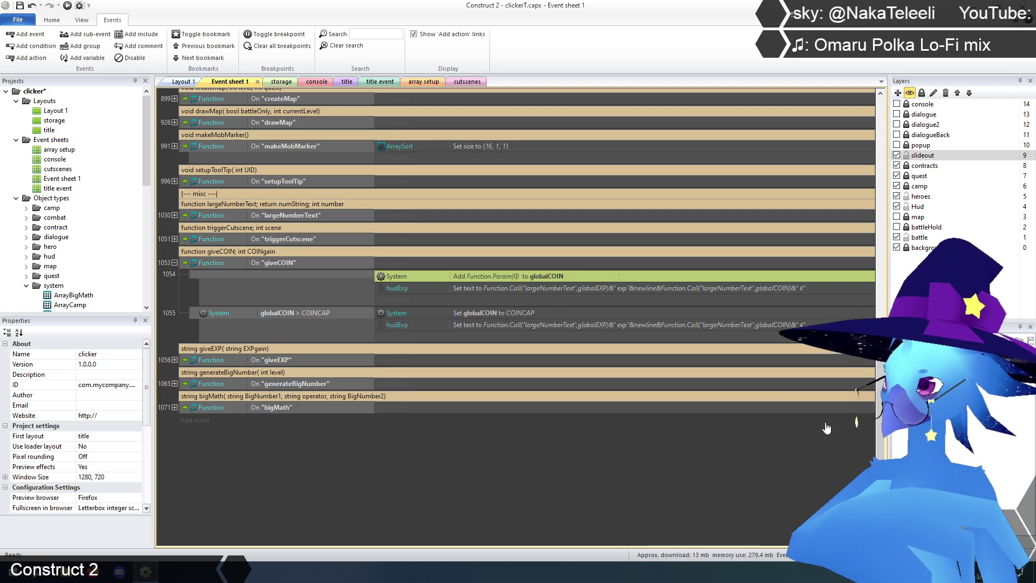
left_click(524, 478)
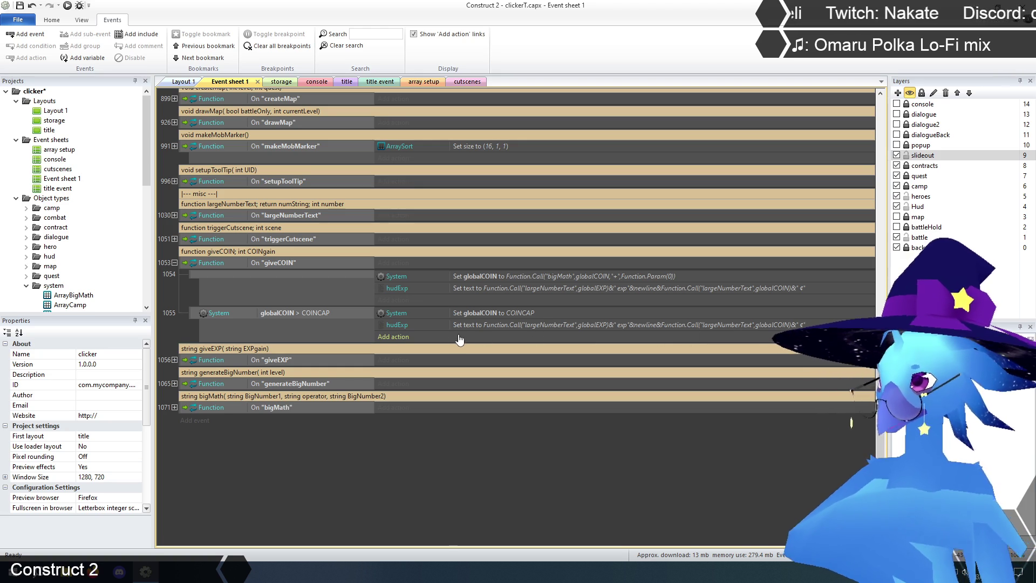
double_click(494, 313)
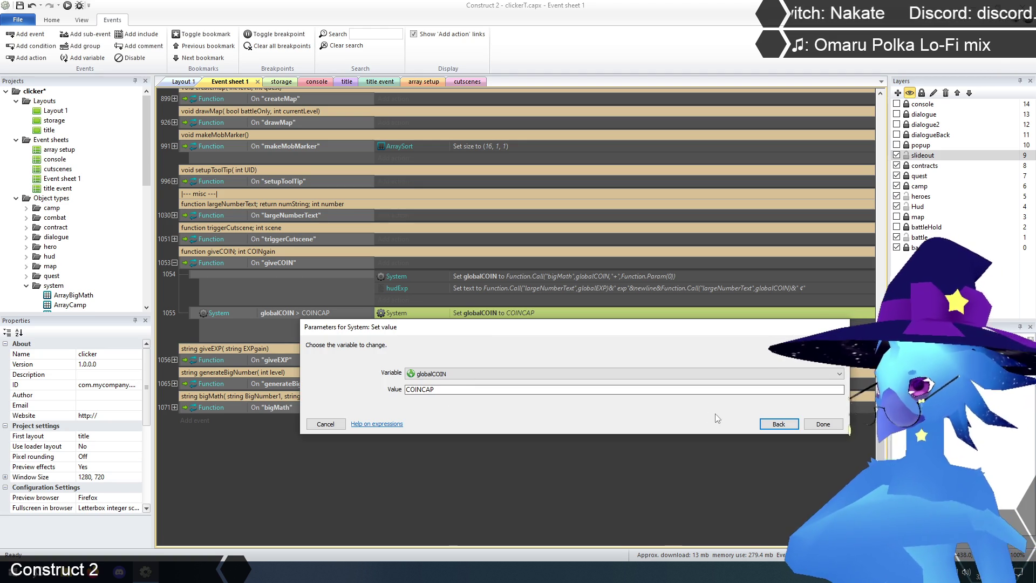
left_click(777, 425)
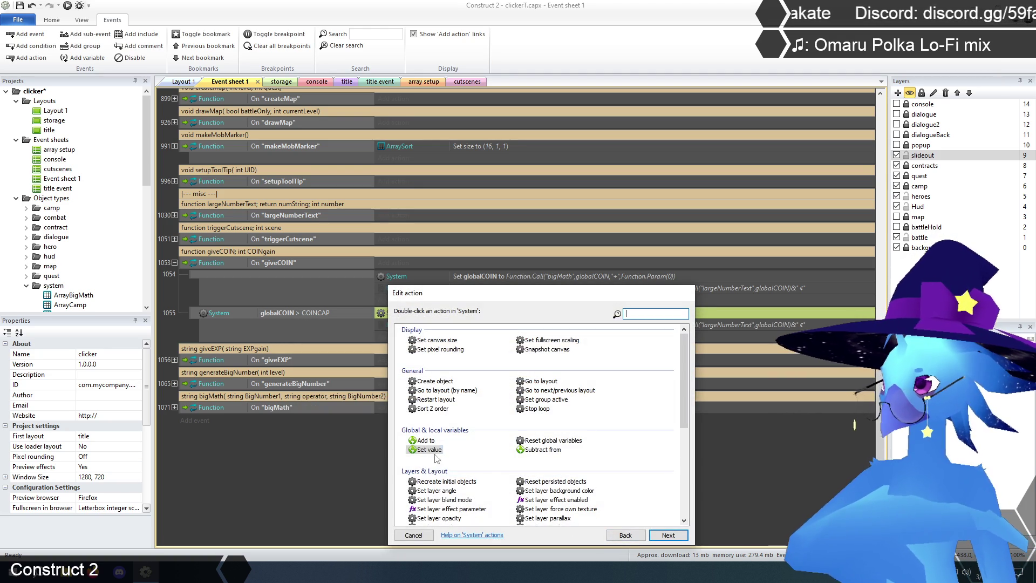
mouse_move(499, 298)
left_mouse_down()
mouse_move(499, 359)
mouse_move(577, 182)
mouse_move(668, 217)
left_mouse_up()
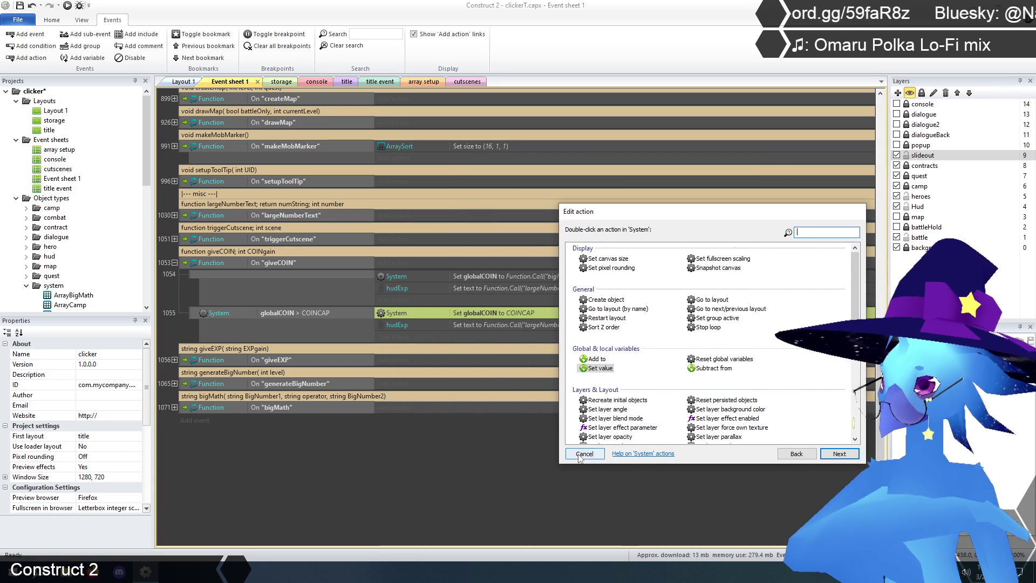
left_click(585, 457)
left_click(406, 474)
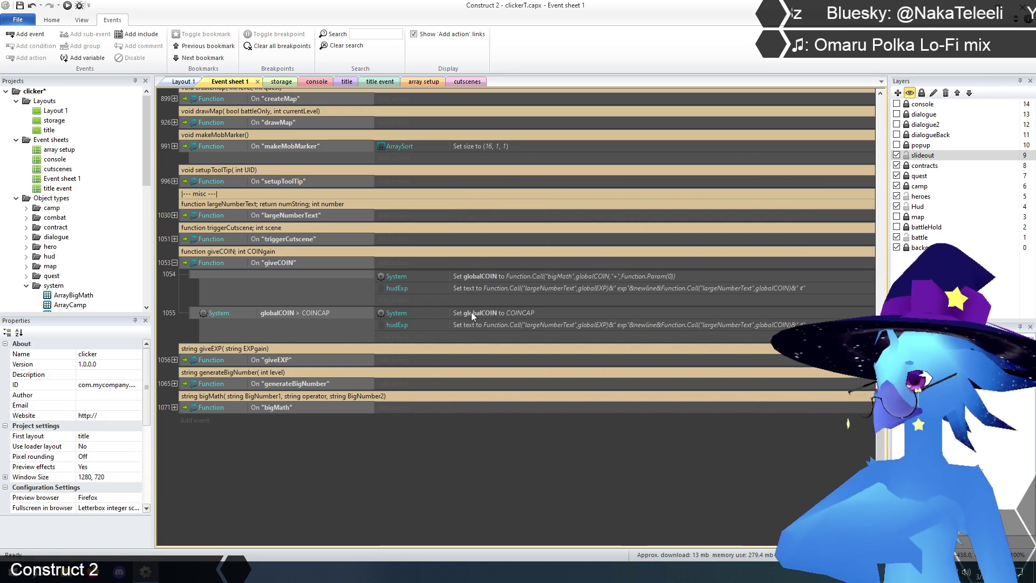
Turn event 1055's cap check into Compare two values with first value Function.Call("bigMath",globalCOIN,">",COINCAP)
double_click(291, 313)
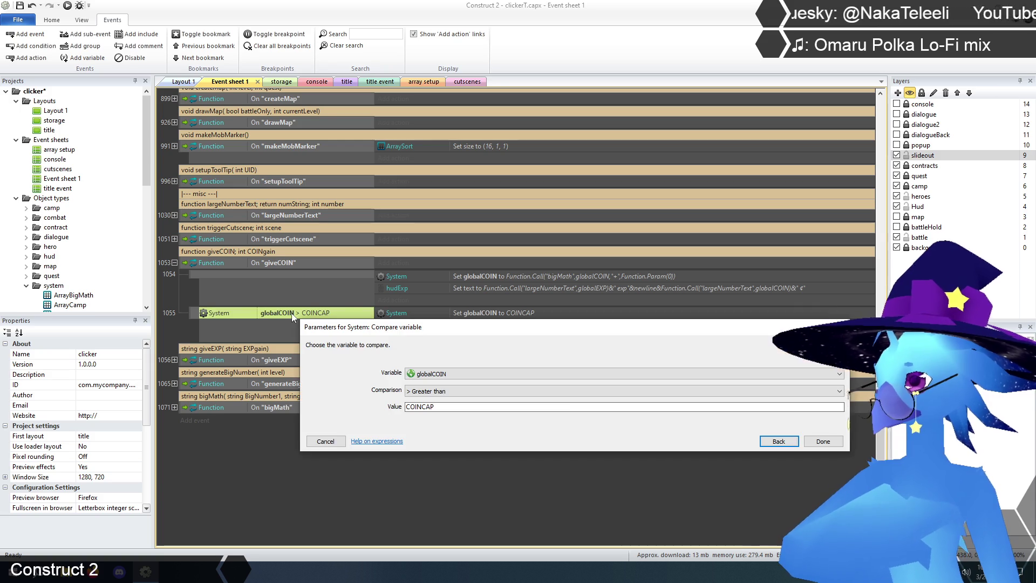
left_click(780, 442)
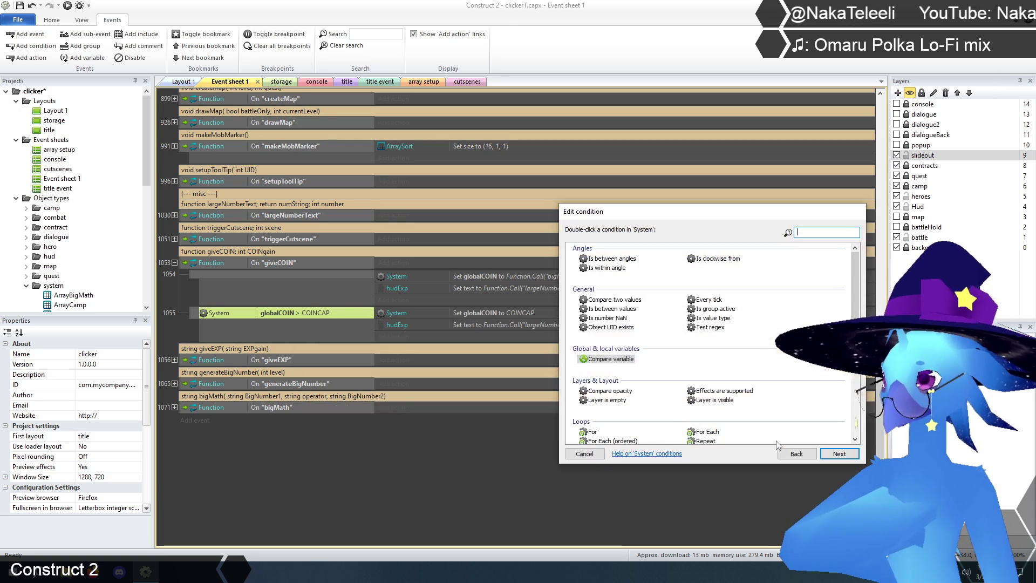
double_click(618, 301)
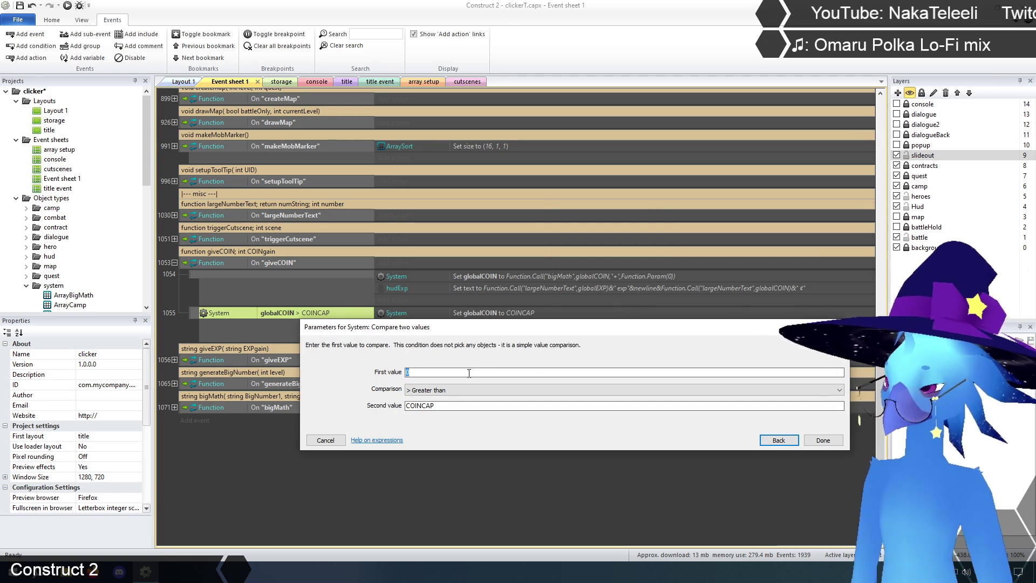
type("big")
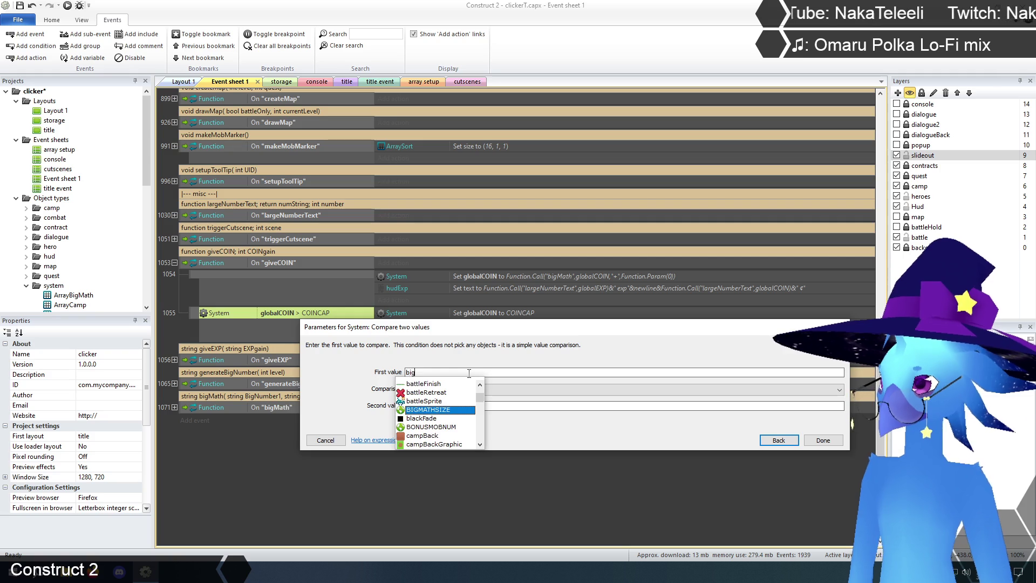
key("BackSpace")
key("BackSpace")
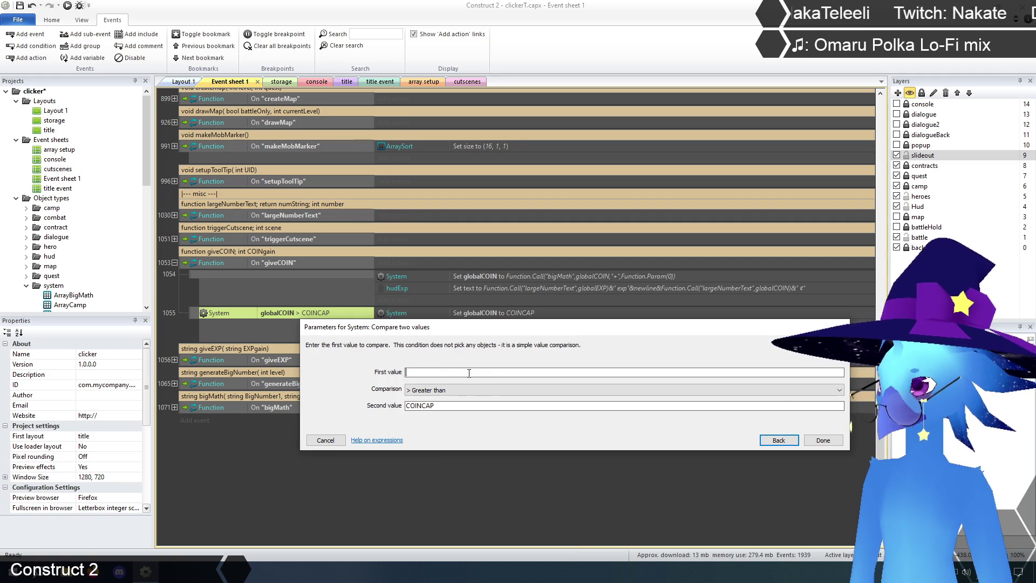
type("Function.cal")
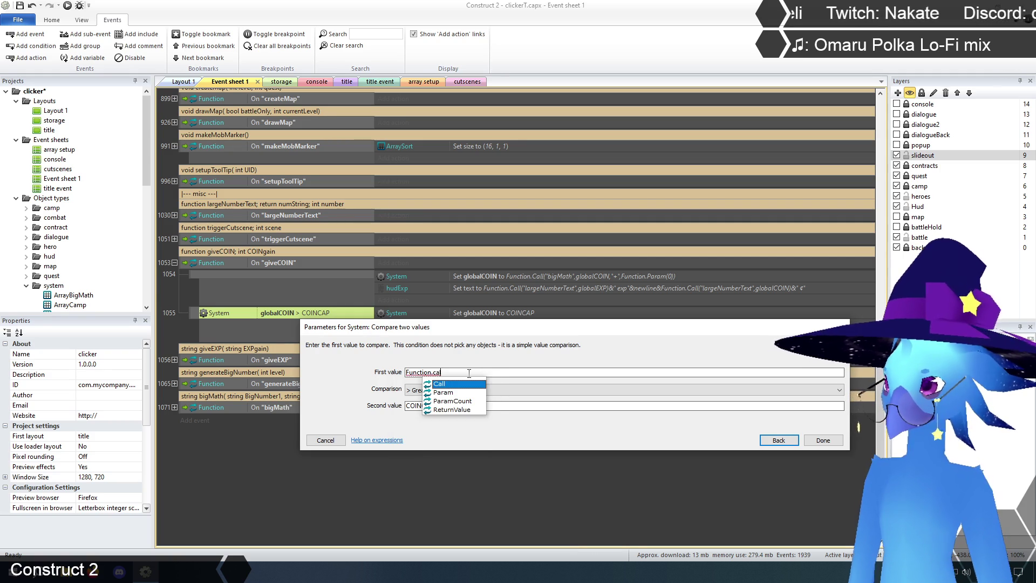
key("Return")
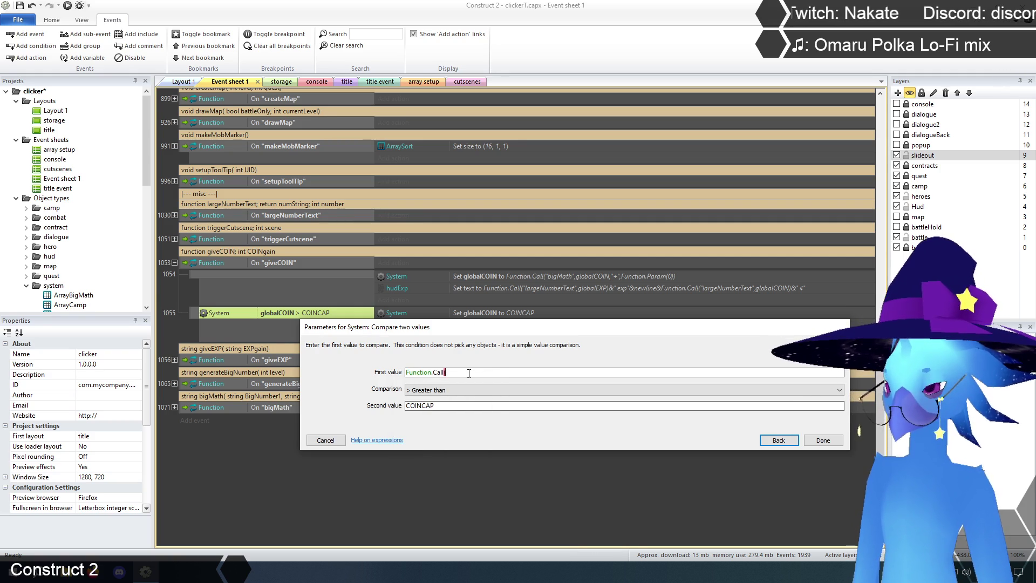
type("(\"bigMath\",")
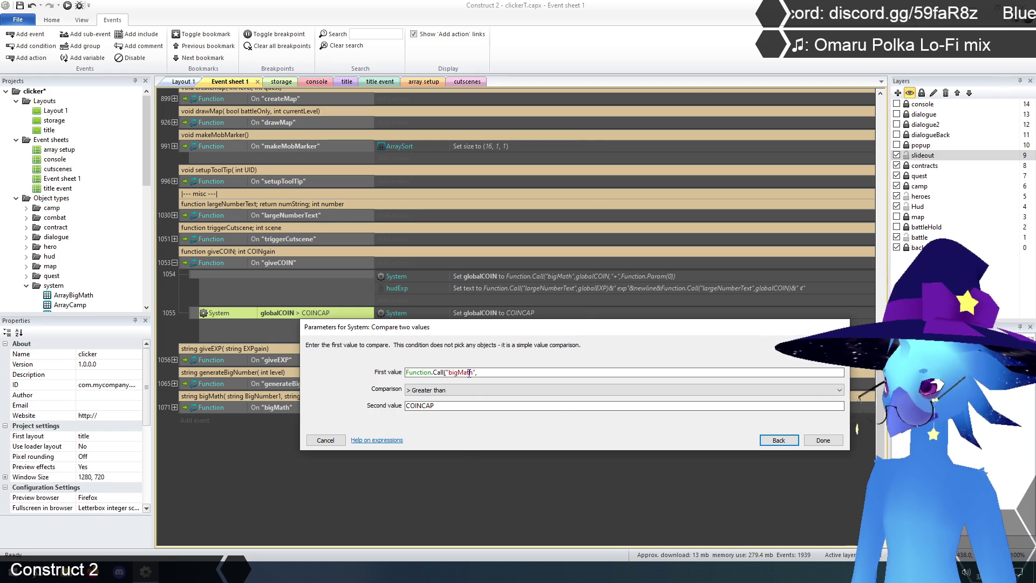
type("globa")
key("Return")
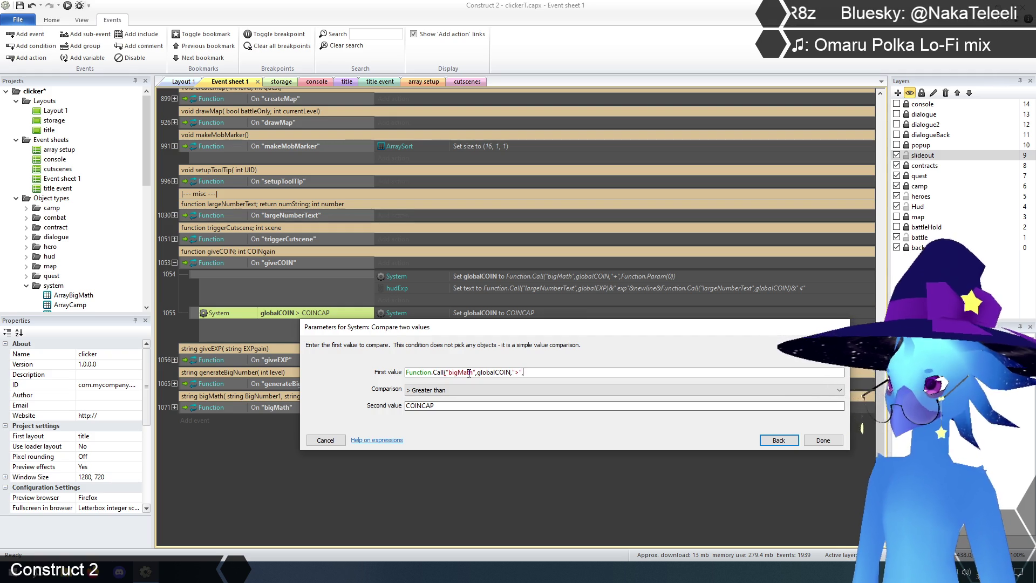
type("coin")
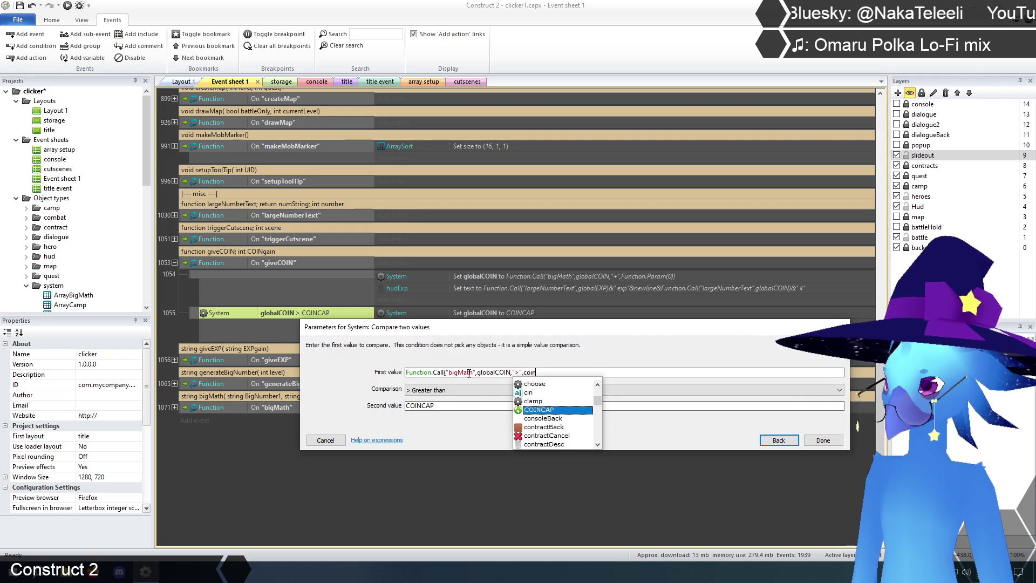
key("Return")
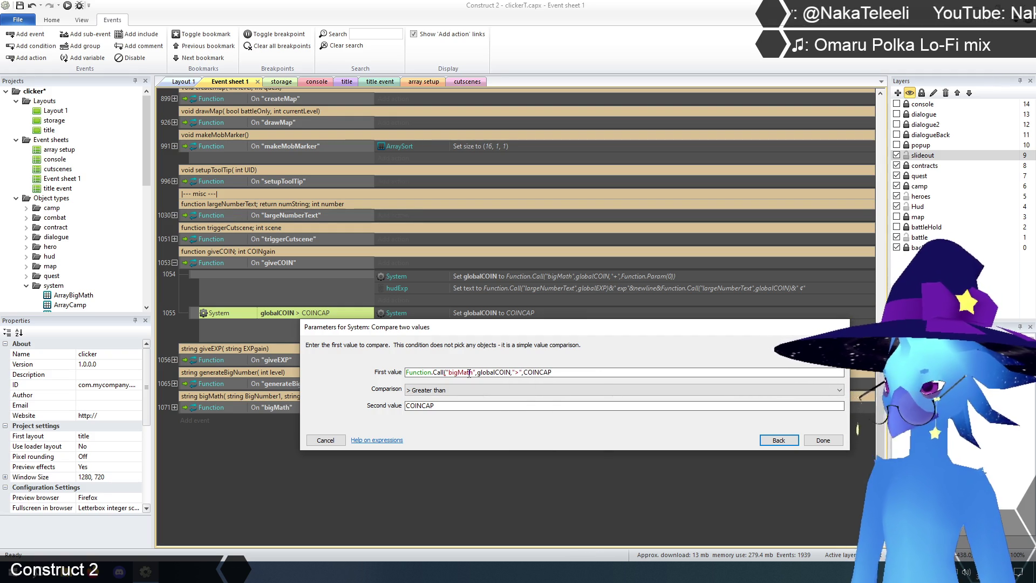
Set the comparison to Equal to with second value 1 and confirm
left_click(460, 390)
left_click(452, 401)
key("Tab")
type("1")
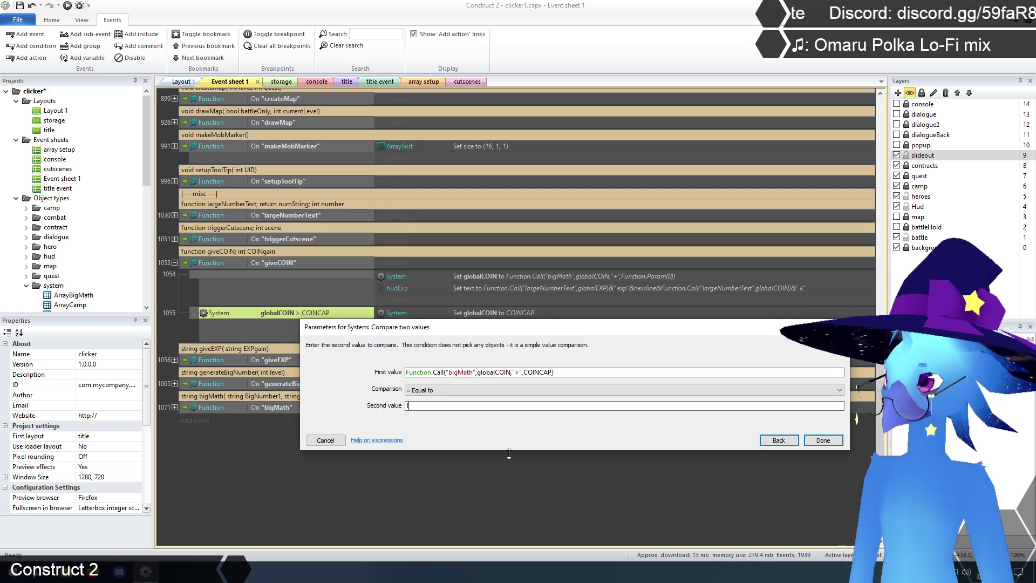
left_click(823, 440)
scroll(346, 425, "up", 1)
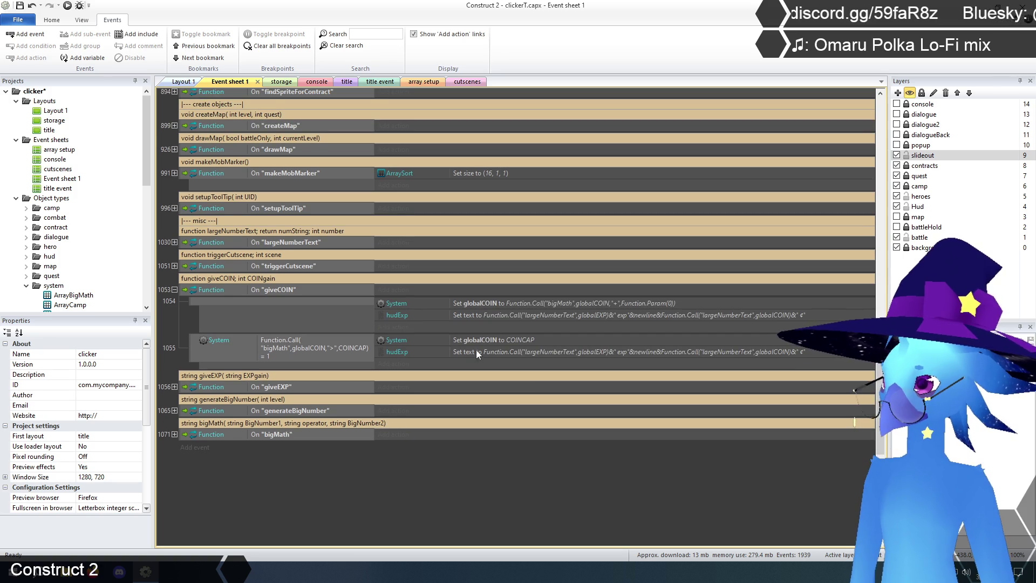
Collapse the giveCOIN function and begin editing its comment header
left_click(484, 339)
left_click(483, 468)
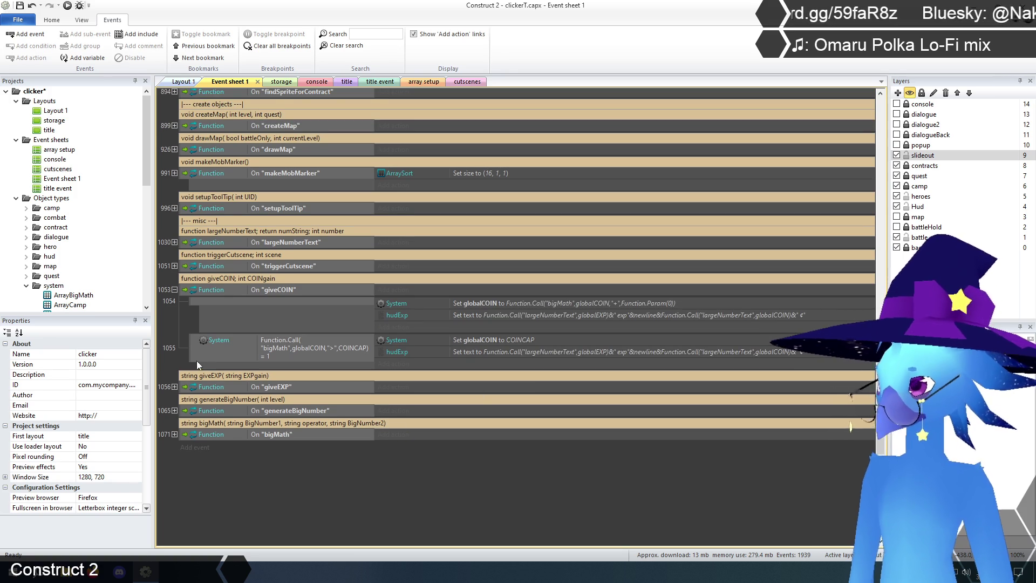
left_click(174, 290)
left_click(202, 279)
double_click(197, 280)
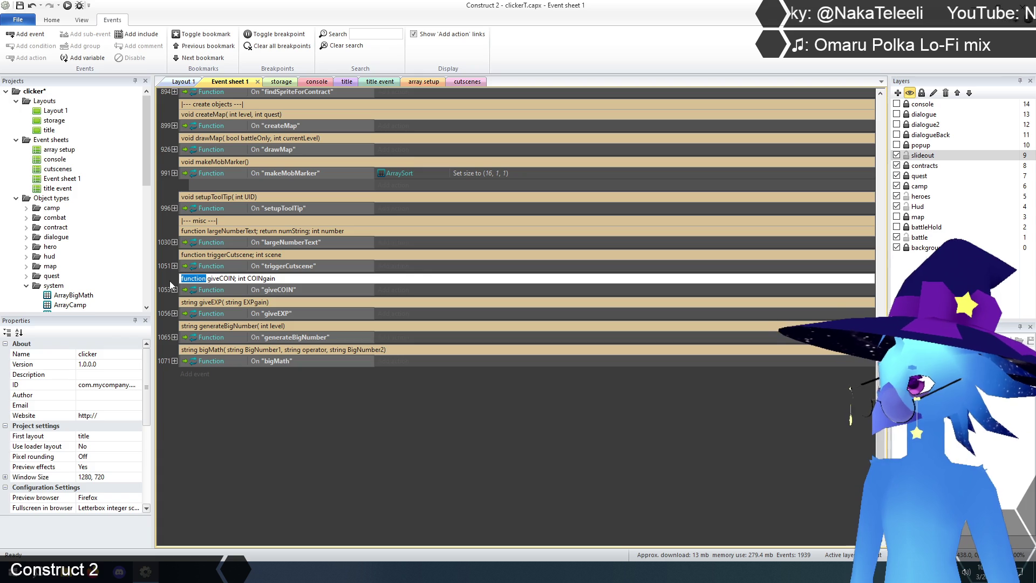
Expand giveEXP and scroll through its bigMath-based sub-events
left_click(174, 313)
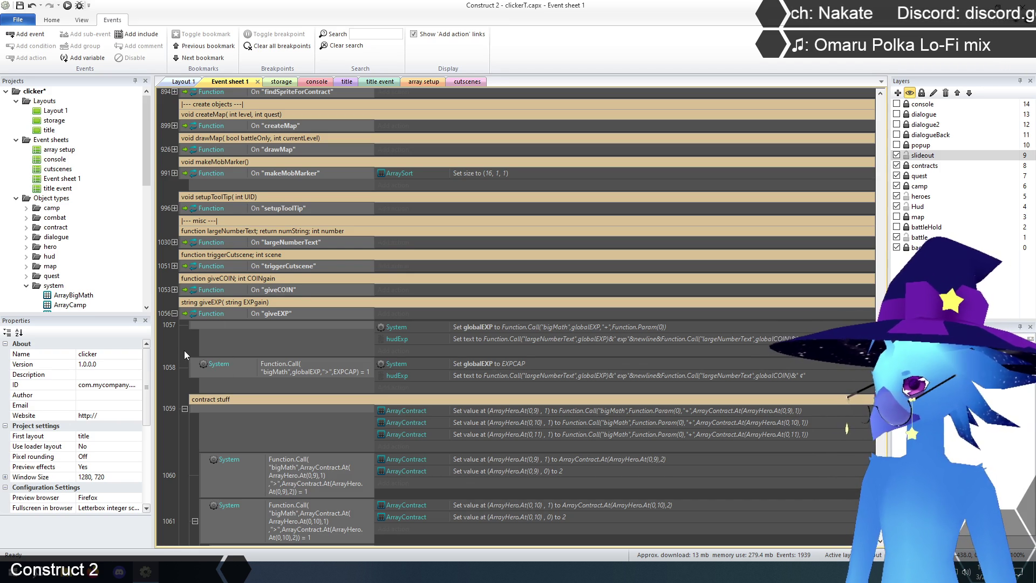
scroll(185, 355, "down", 3)
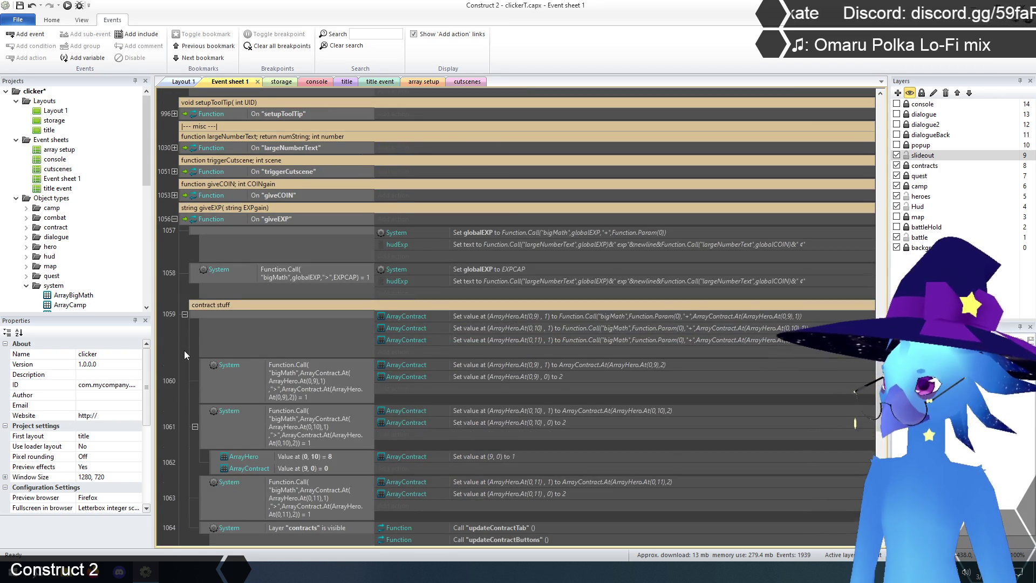
scroll(185, 354, "down", 1)
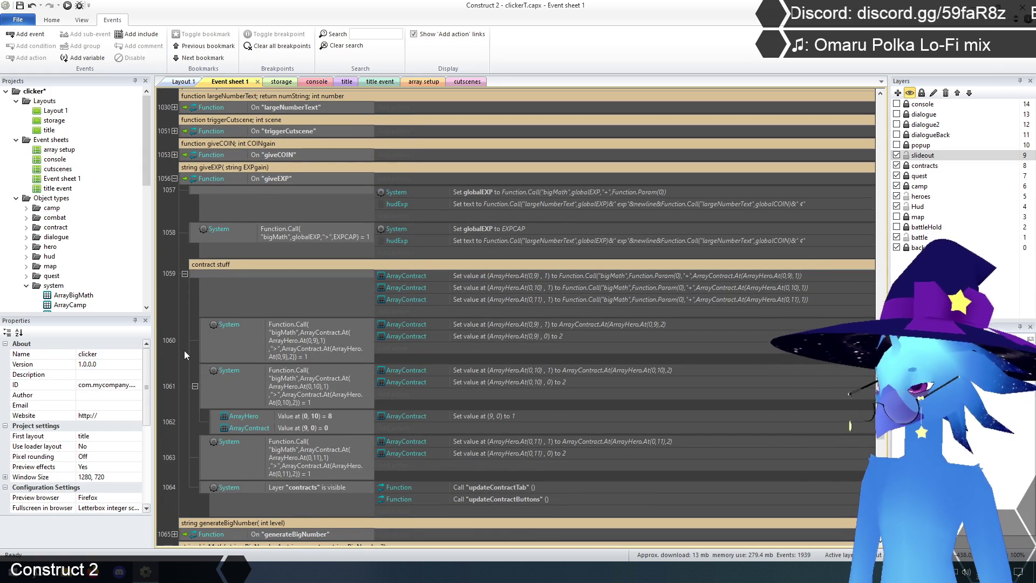
Change the giveEXP header's return type to void: 'void giveEXP( string EXPgain)'
scroll(184, 350, "up", 2)
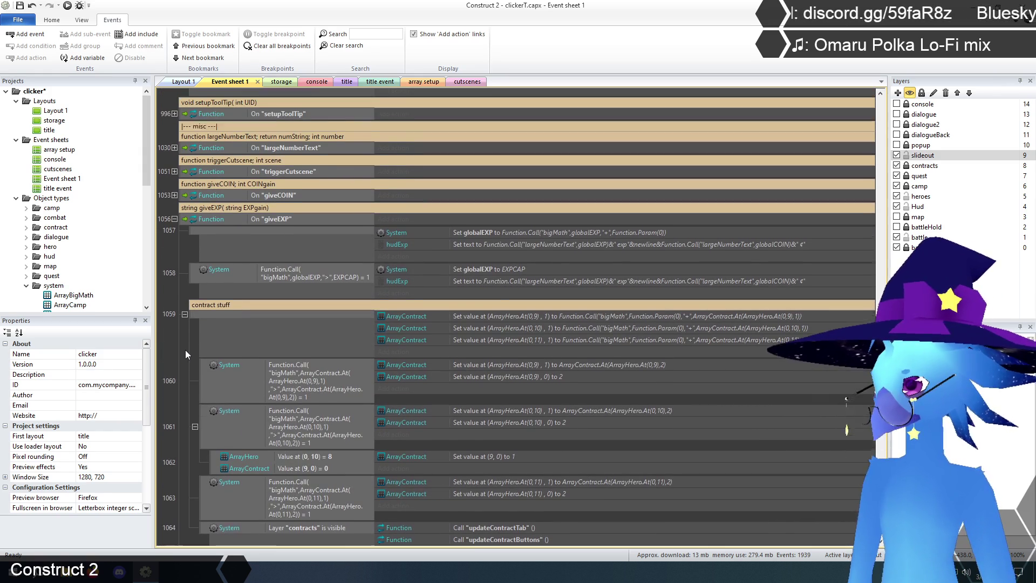
left_click_drag(199, 225, 179, 226)
type("void")
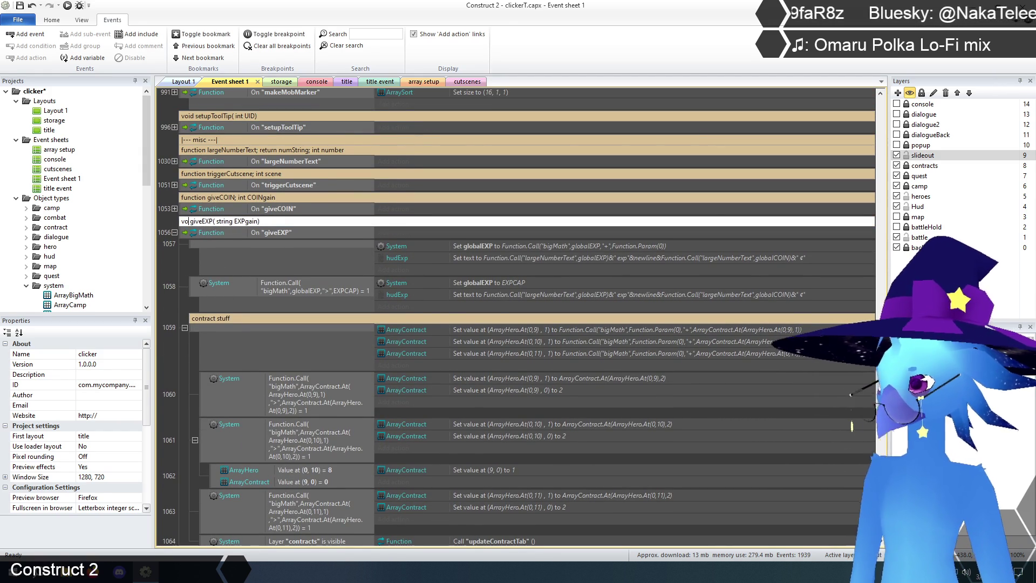
key("Return")
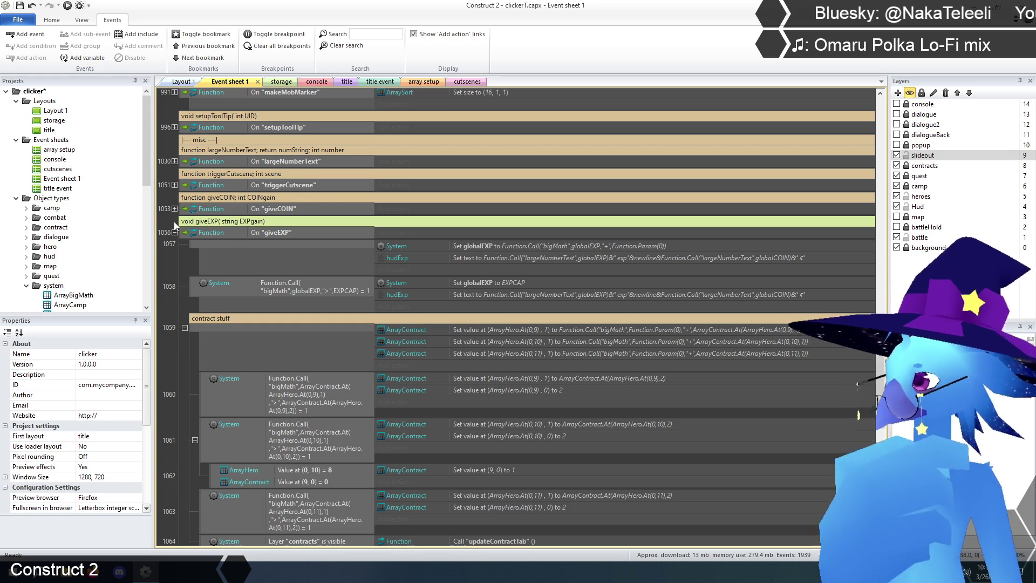
left_click(185, 367)
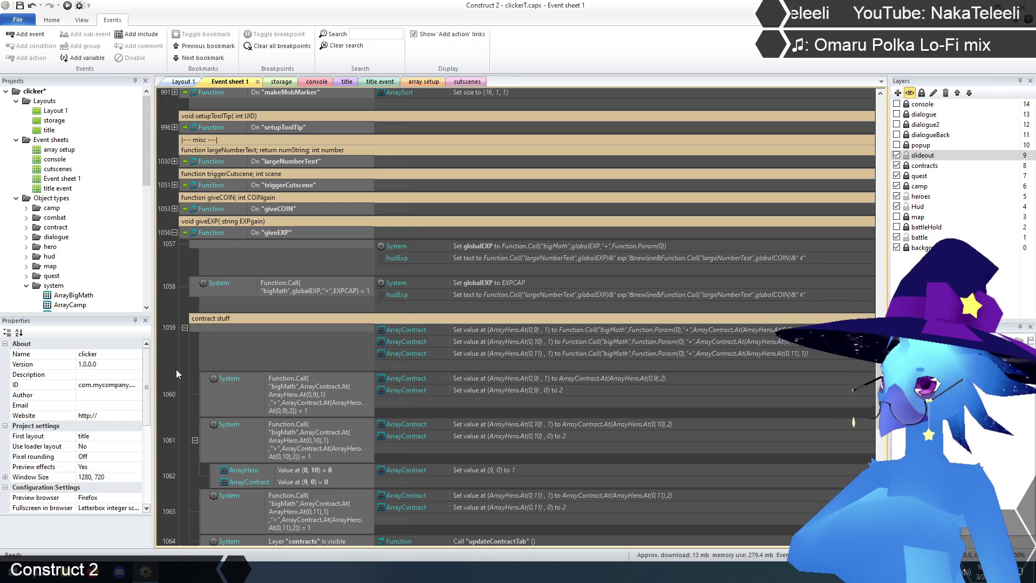
Review giveEXP's events, then collapse the giveEXP function
scroll(176, 369, "down", 1)
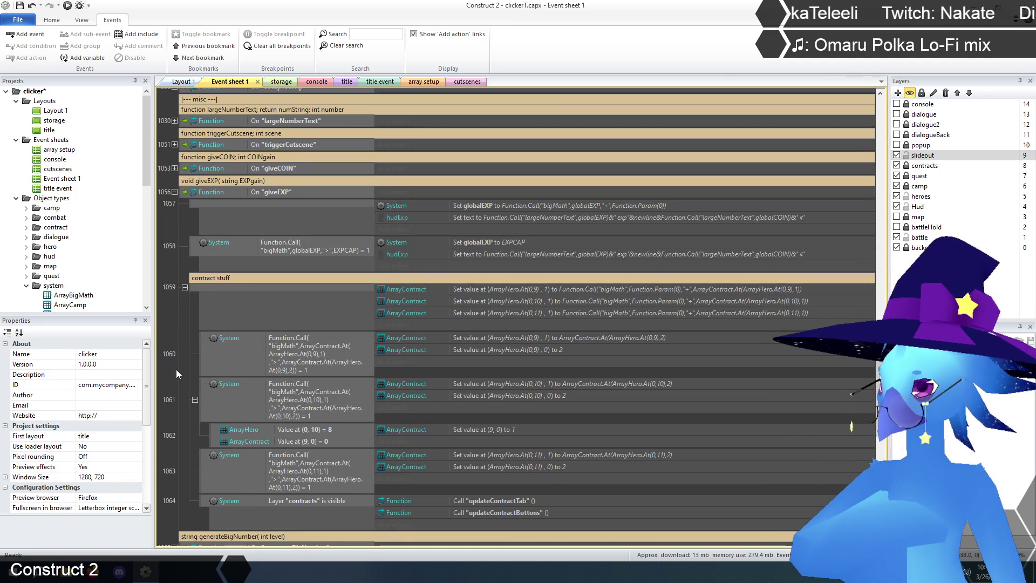
scroll(176, 369, "down", 1)
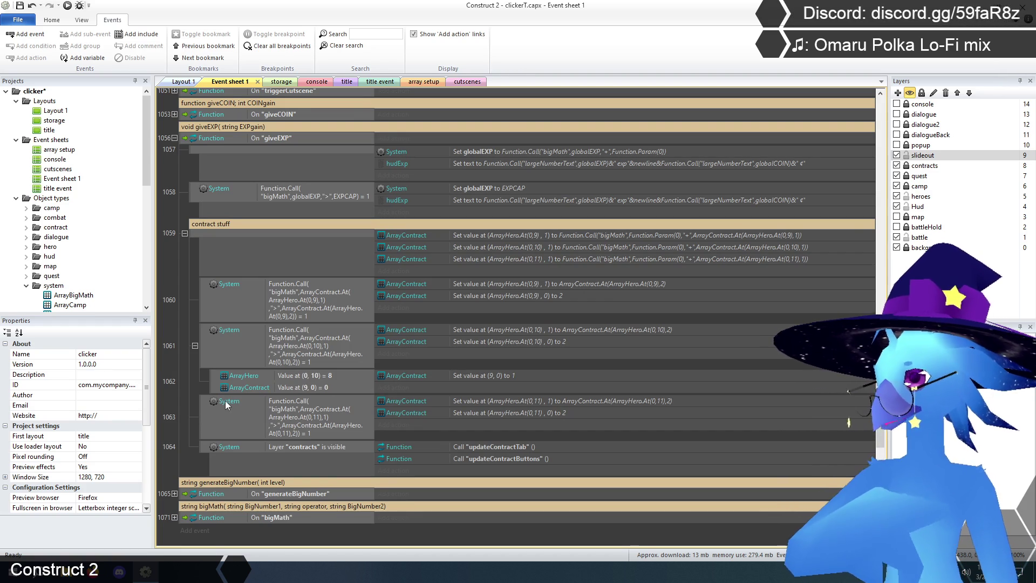
scroll(285, 442, "up", 1)
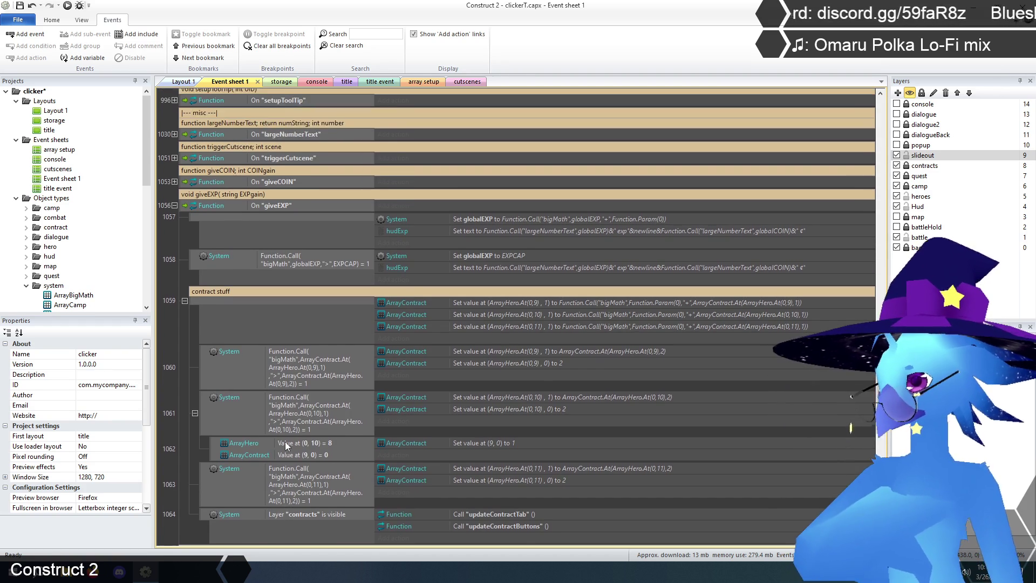
scroll(285, 442, "up", 1)
left_click(175, 259)
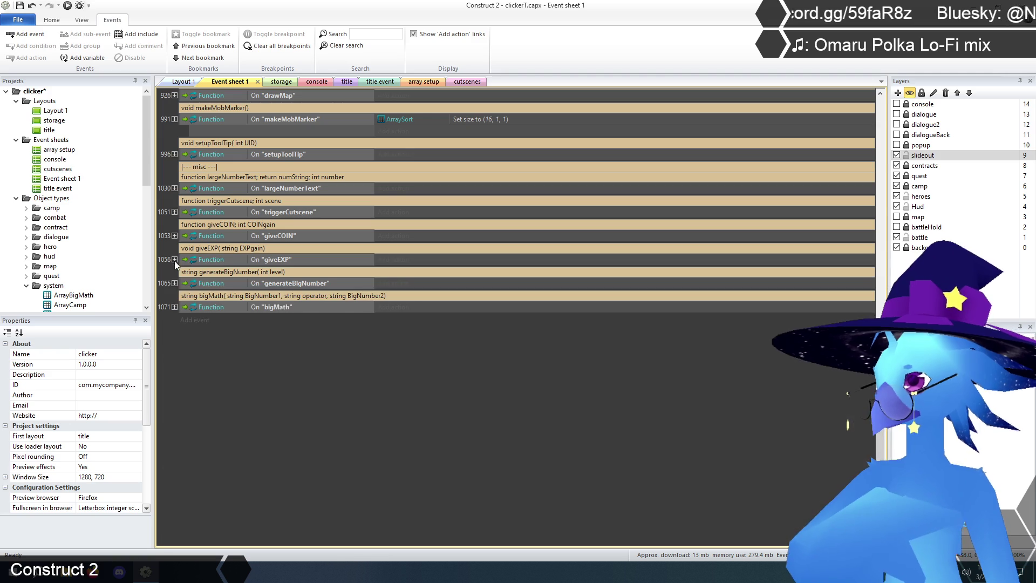
Rewrite the giveCOIN comment header as 'void giveCOIN( int COINgain)'
double_click(192, 224)
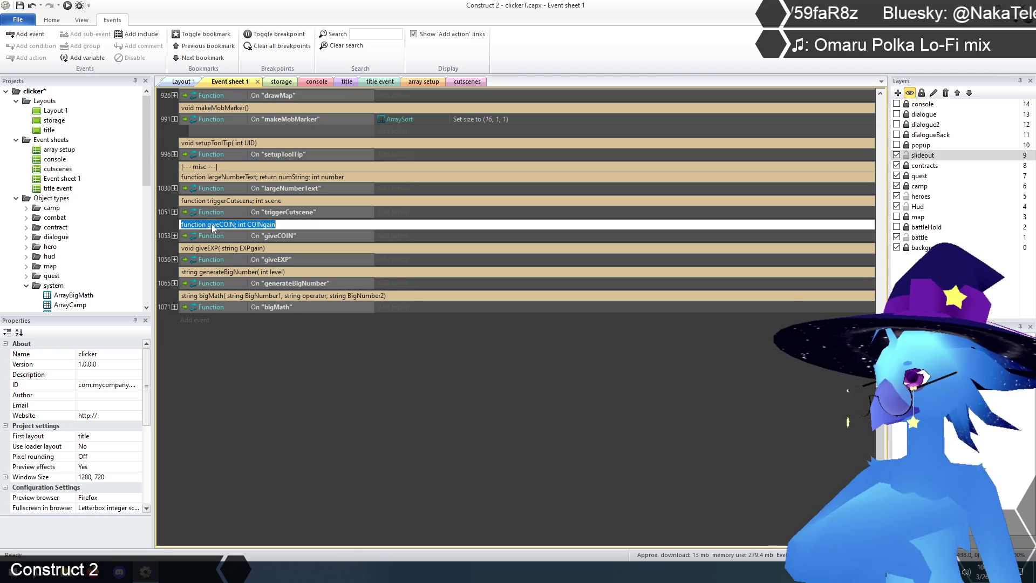
left_click_drag(206, 224, 174, 223)
key("Delete")
key("Delete")
type("void")
left_click(223, 224)
key("BackSpace")
type("(")
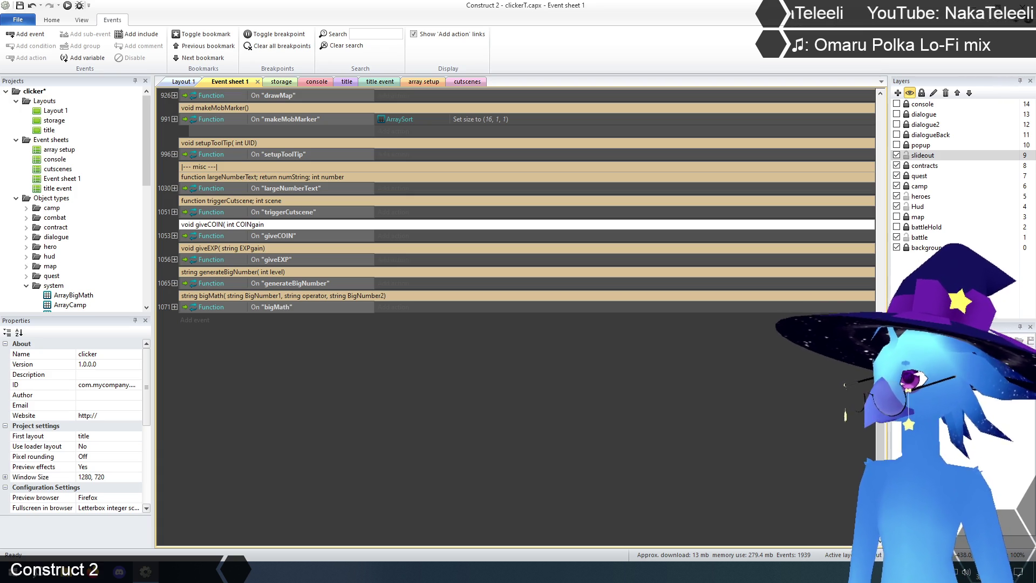
left_click(264, 224)
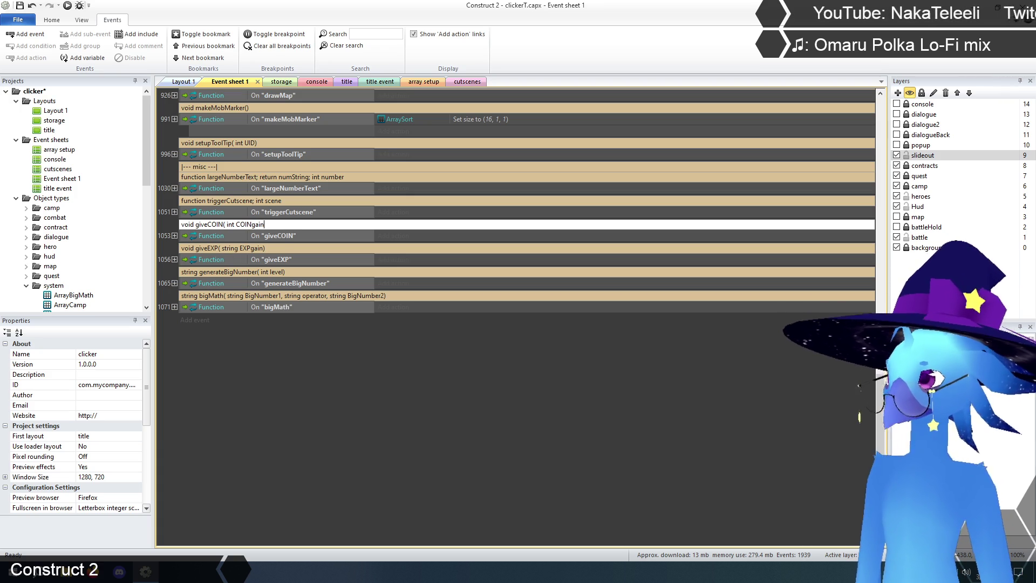
type(")")
key("Return")
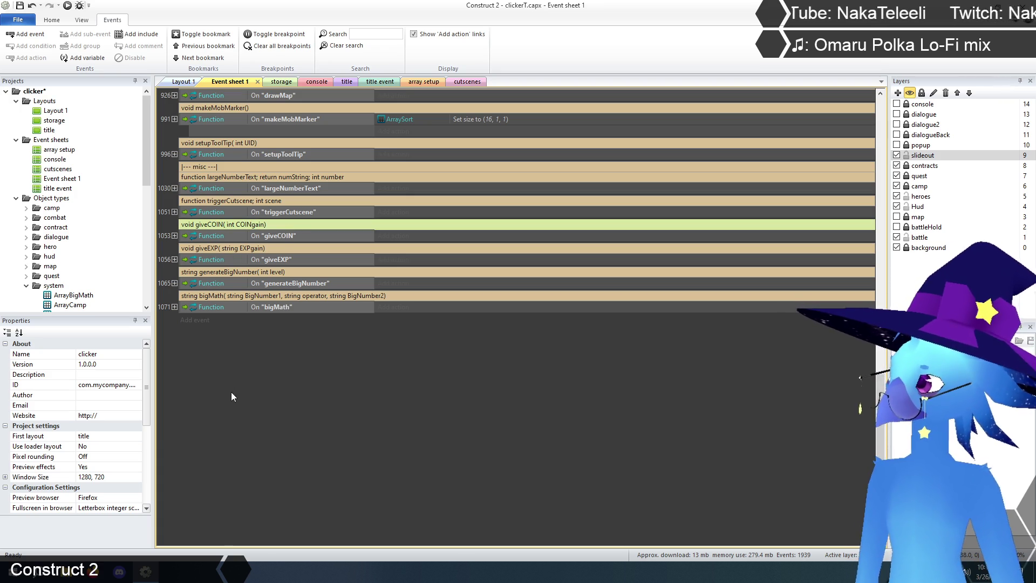
left_click(174, 236)
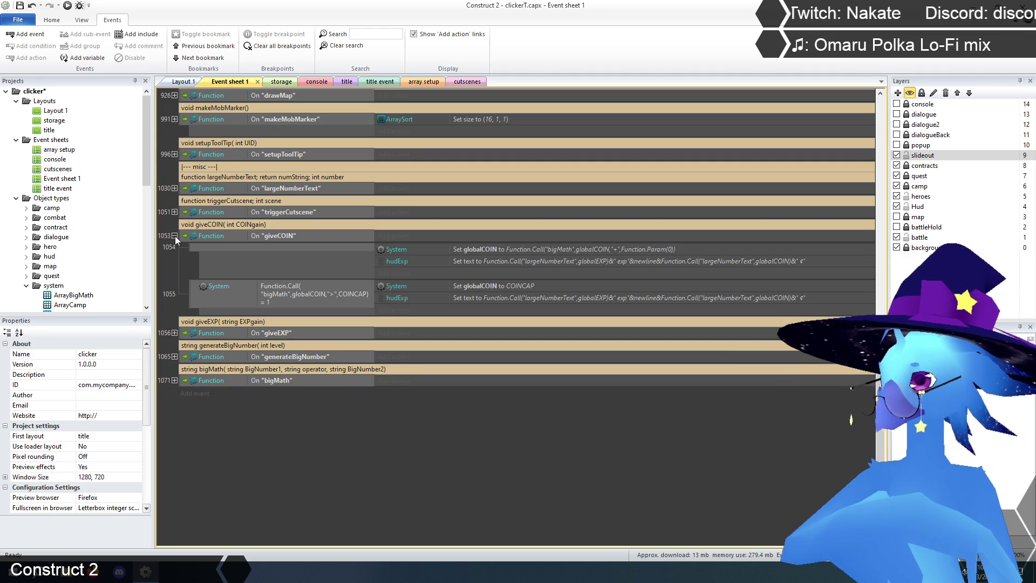
left_click(175, 236)
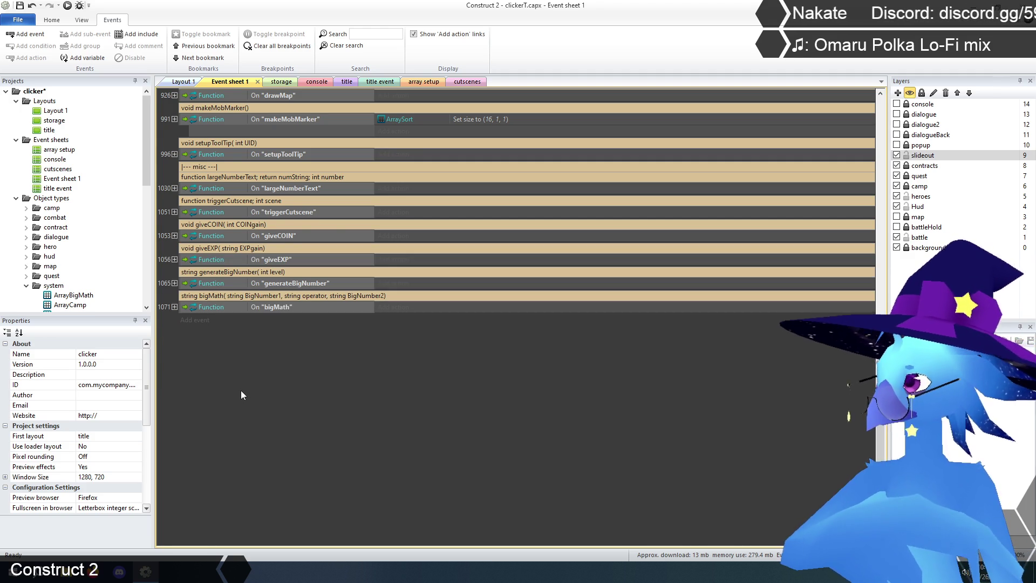
scroll(241, 390, "up", 2)
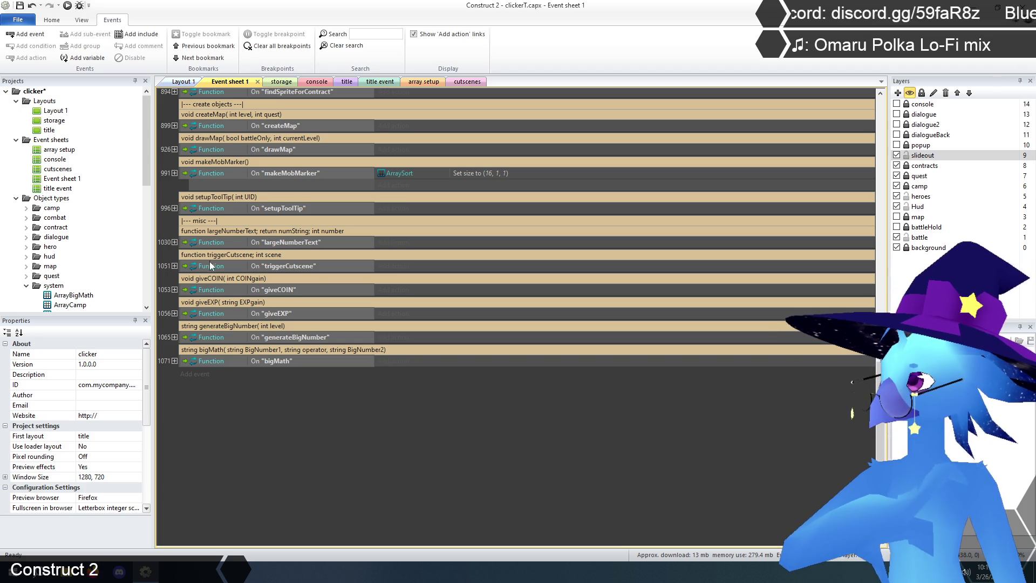
Rewrite the triggerCutscene header as 'void triggerCutscene( int scene)' and collapse that function
left_click(175, 266)
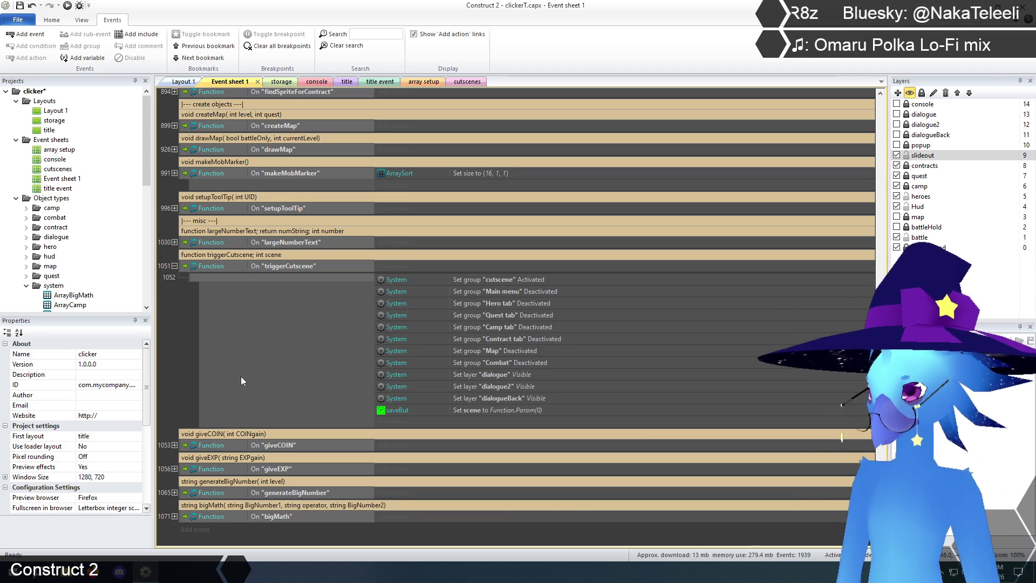
double_click(237, 254)
left_click_drag(206, 257, 176, 260)
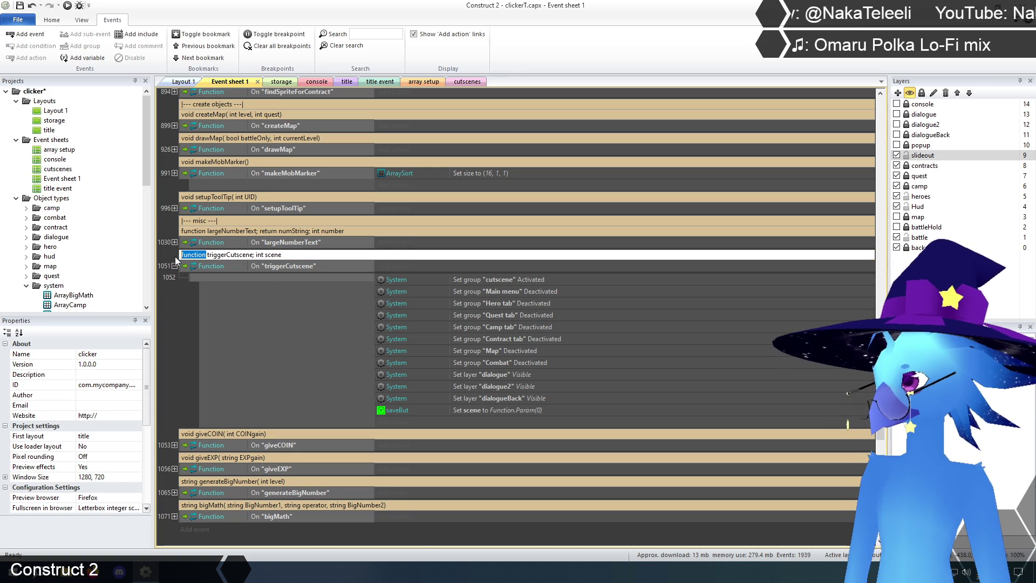
type("void")
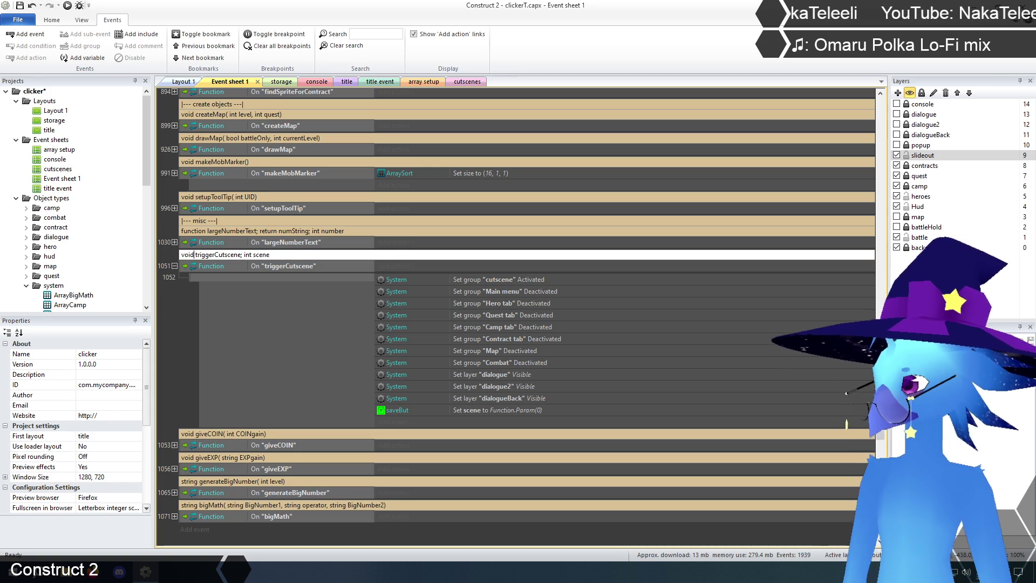
key("Delete")
type("(")
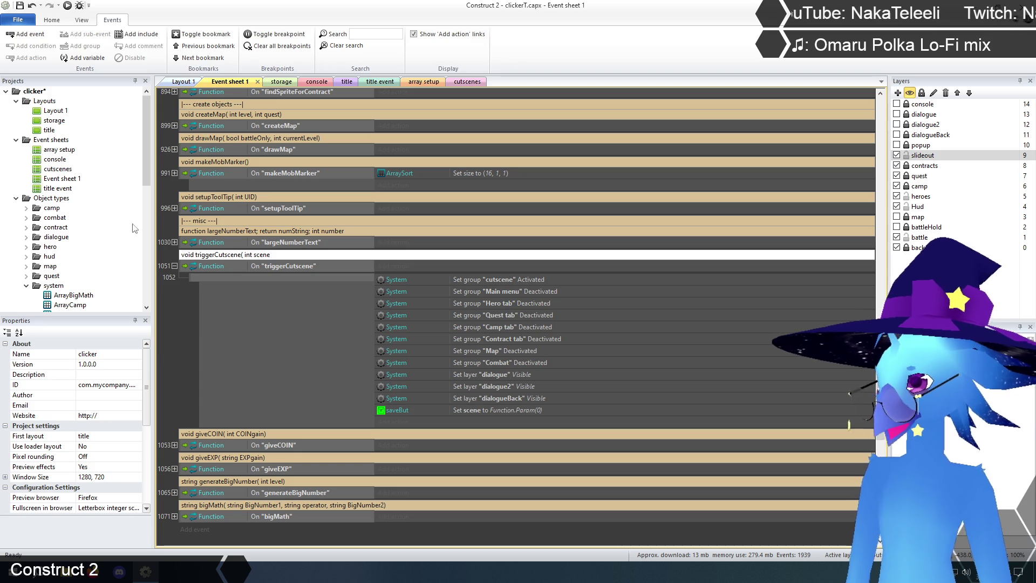
type(")")
key("Return")
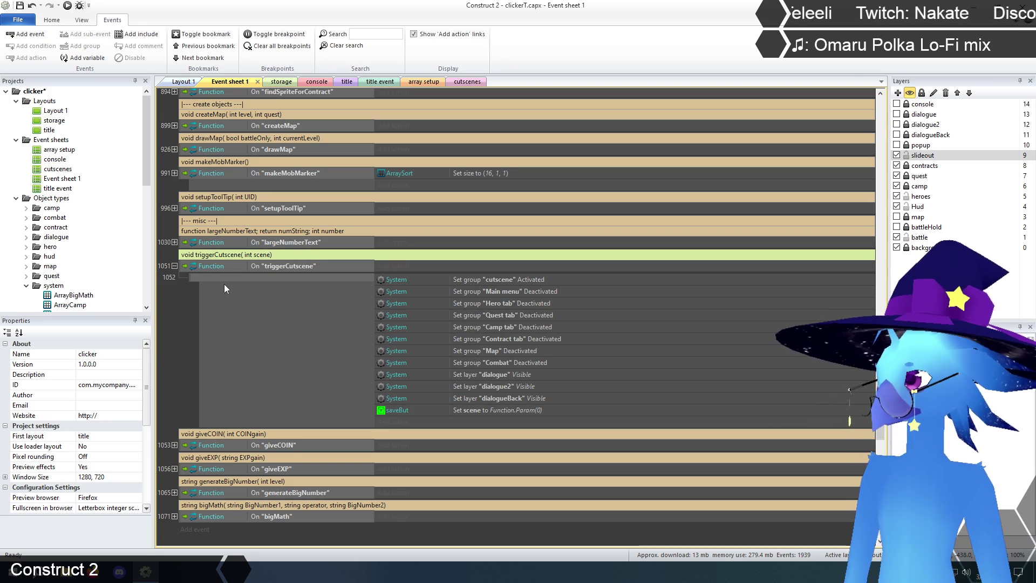
left_click(174, 266)
left_click(233, 404)
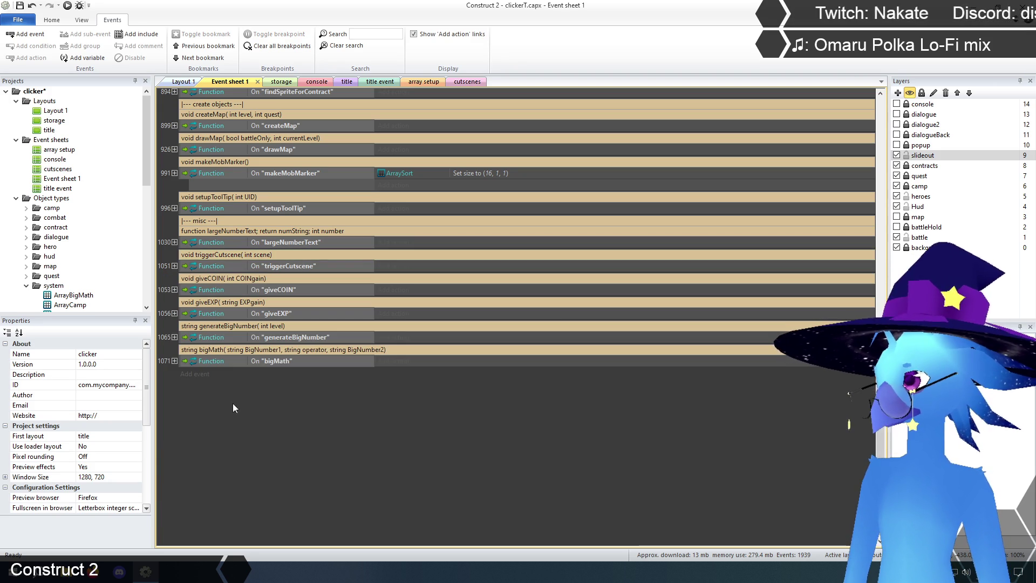
left_click(174, 242)
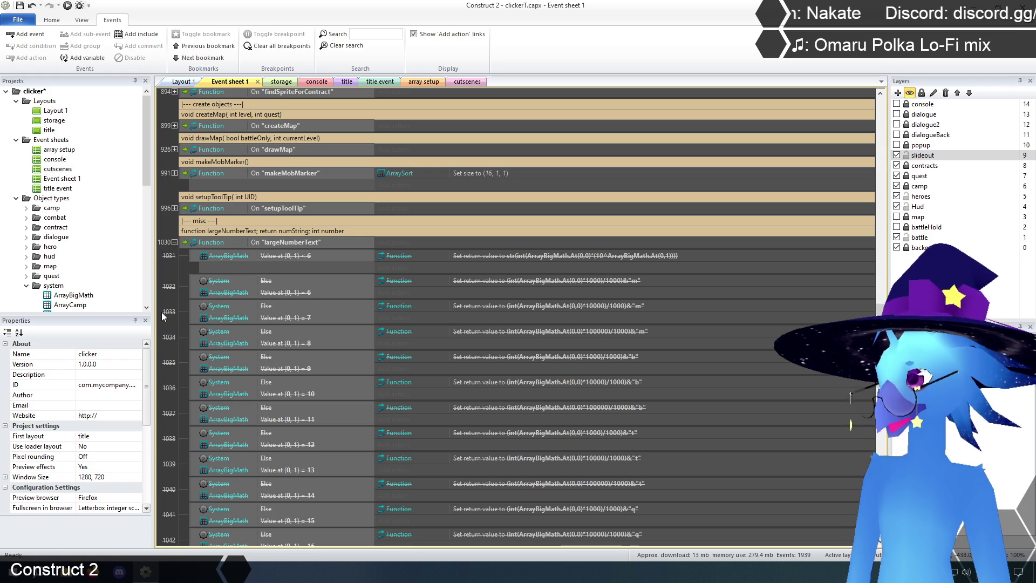
Select disabled largeNumberText sub-events 1031 through 1044 and delete them
scroll(186, 319, "down", 5)
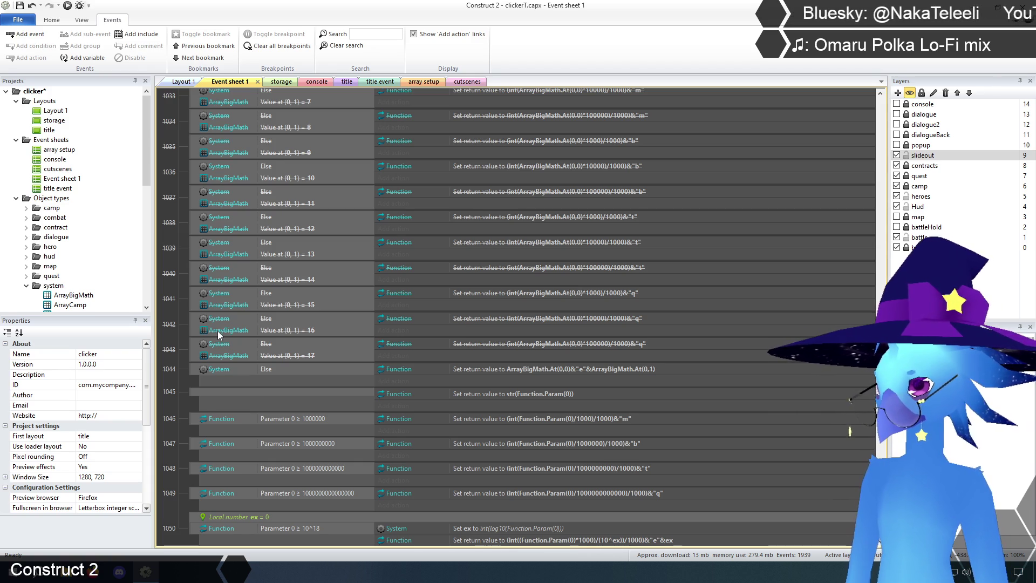
scroll(218, 332, "up", 2)
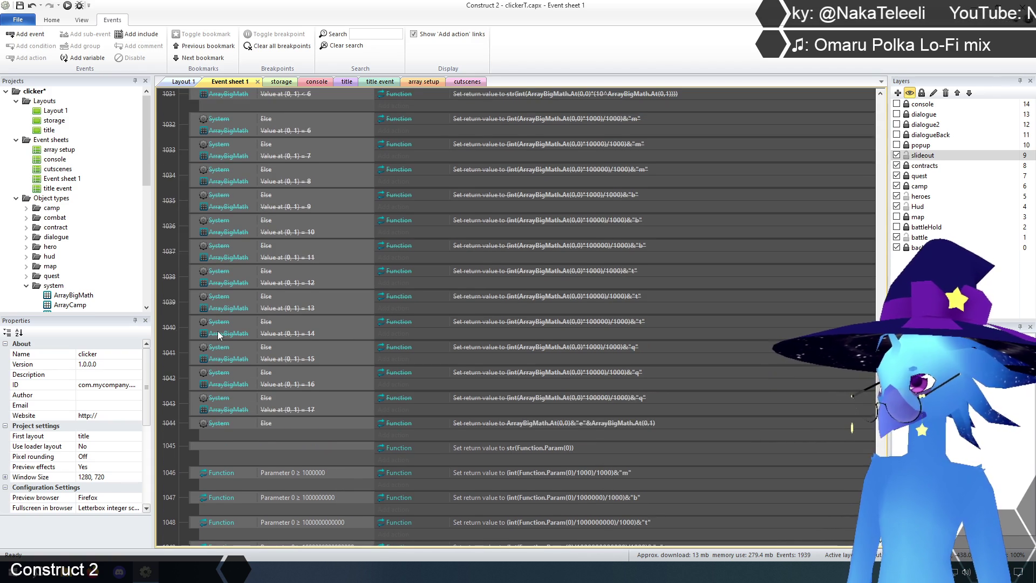
scroll(218, 335, "up", 3)
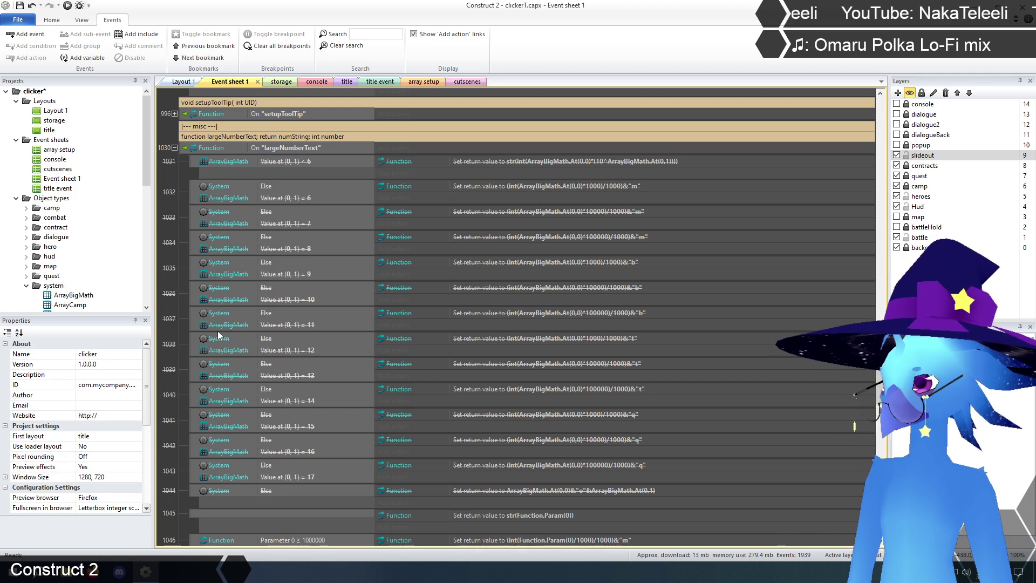
left_click(198, 165)
scroll(248, 399, "down", 2)
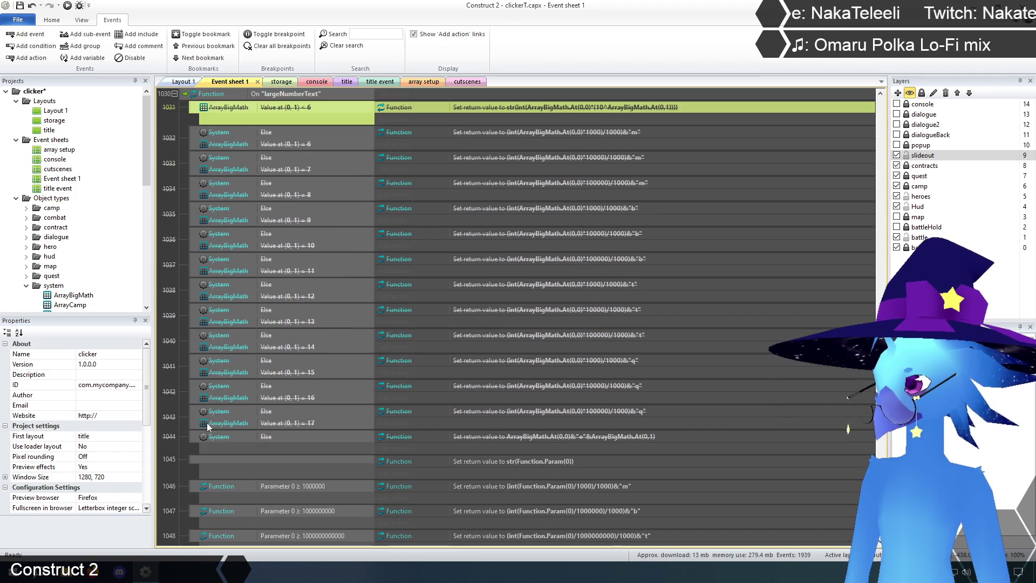
left_click(197, 440, "shift")
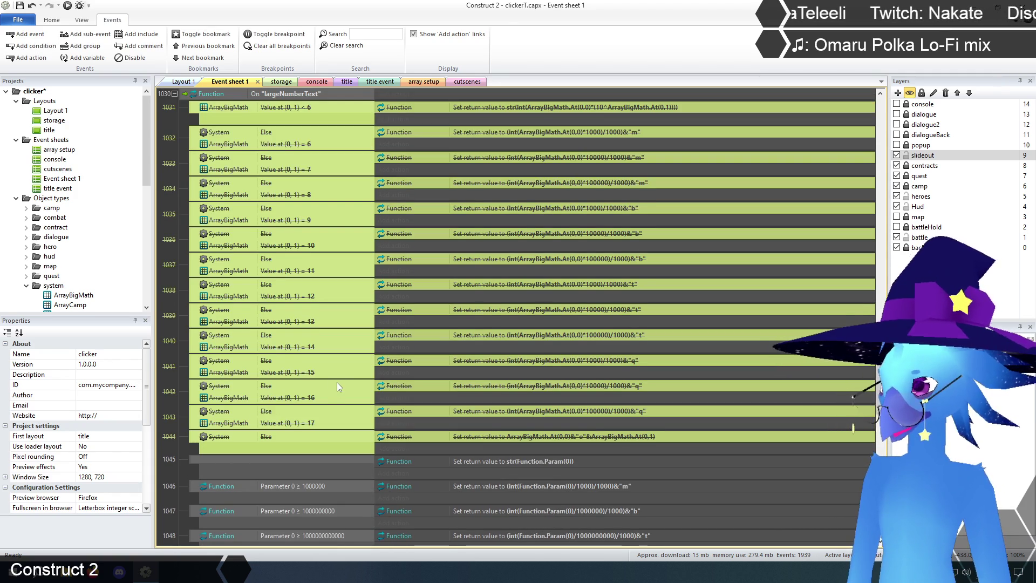
scroll(333, 384, "up", 1)
scroll(334, 384, "down", 1)
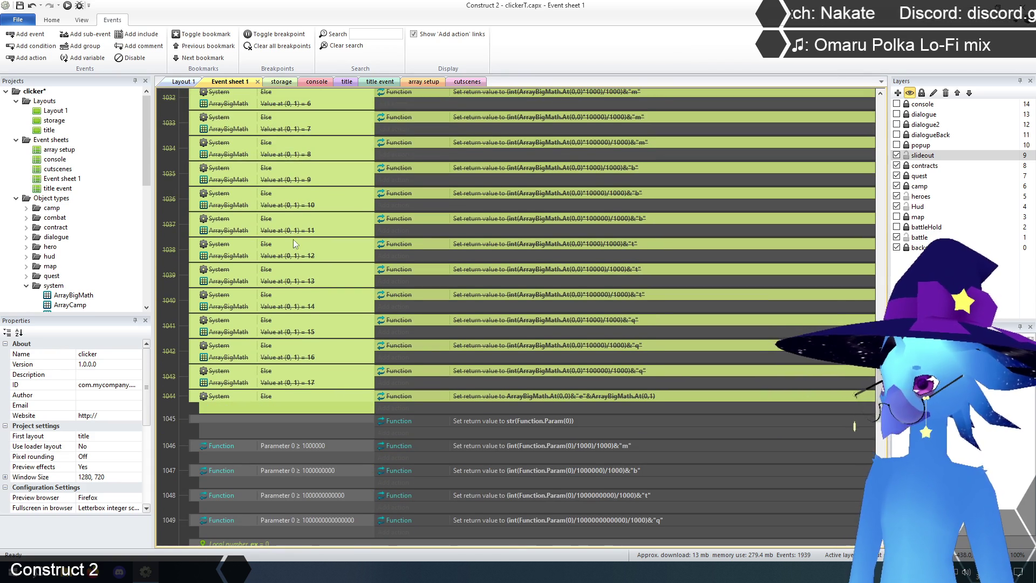
scroll(295, 254, "up", 1)
key("Delete")
left_click(390, 504)
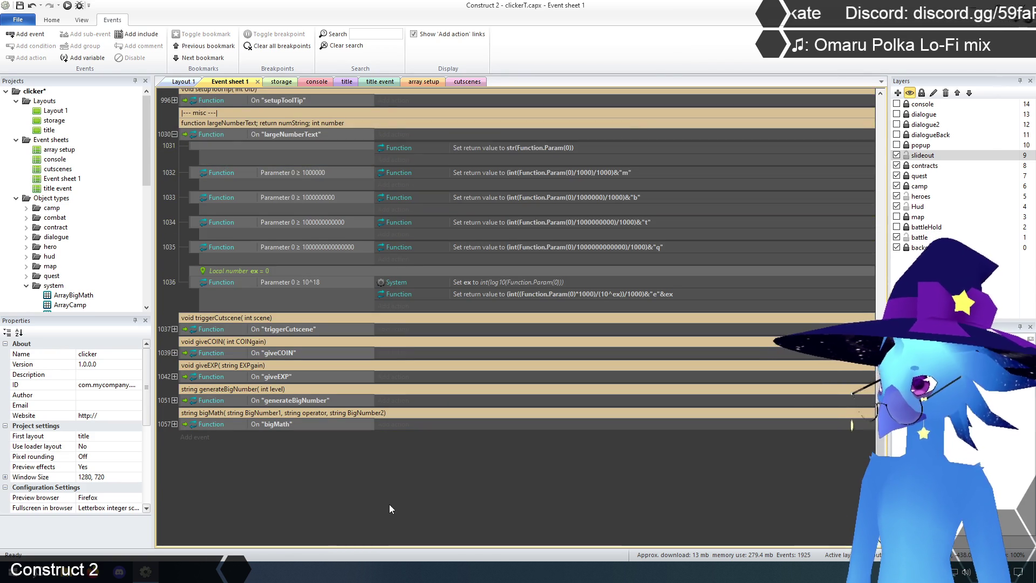
scroll(391, 504, "up", 1)
scroll(392, 508, "up", 1)
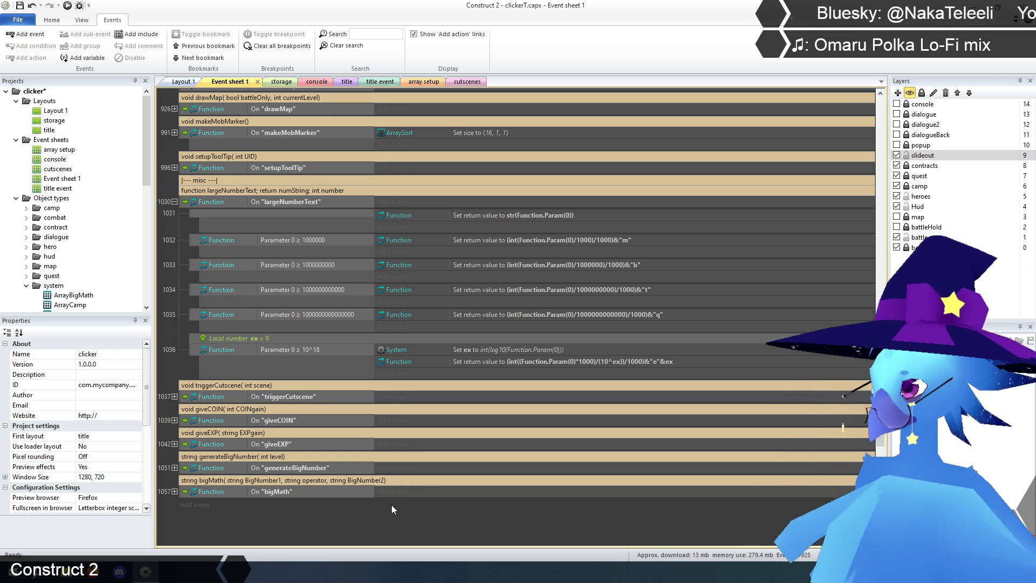
In the largeNumberText comment, replace 'function' with 'string' and delete the trailing 'return numString' text
double_click(222, 190)
left_click_drag(207, 190, 170, 192)
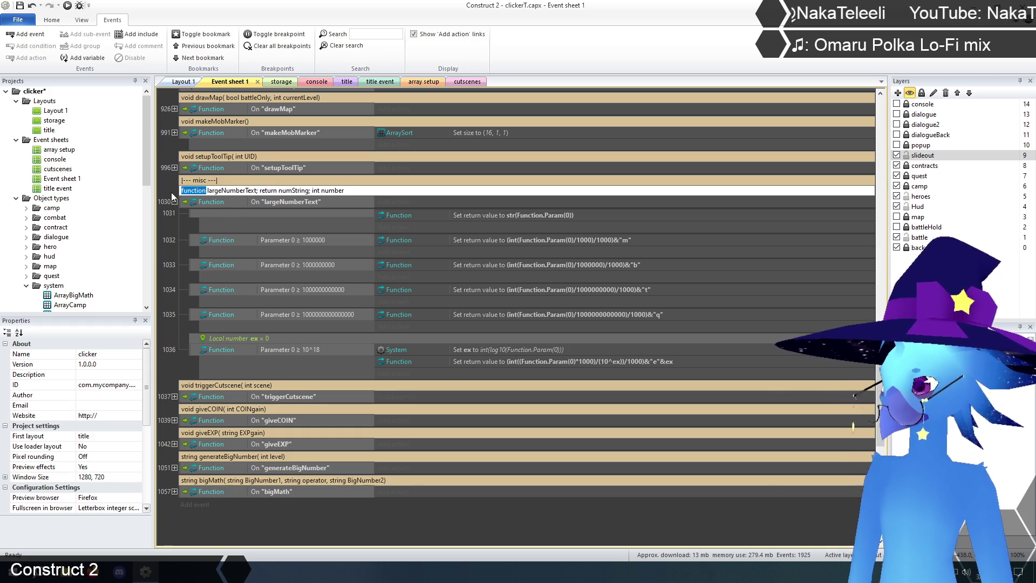
type("string")
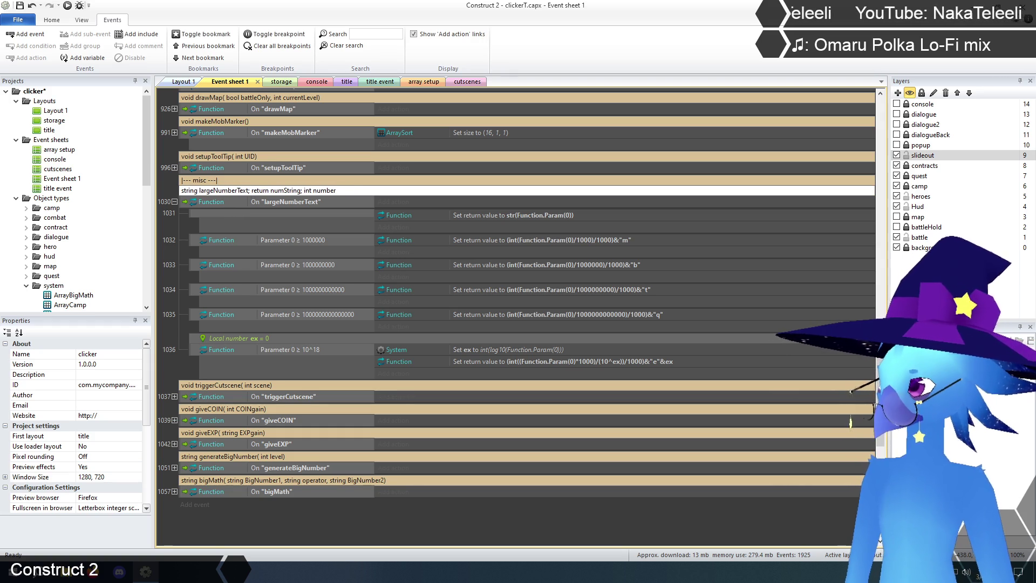
left_click_drag(301, 191, 280, 191)
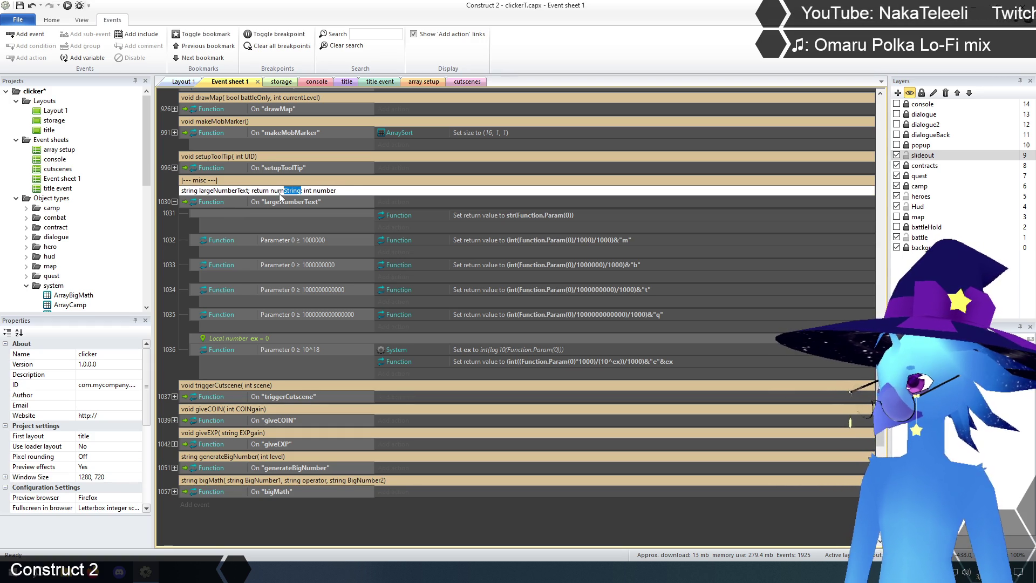
key("BackSpace")
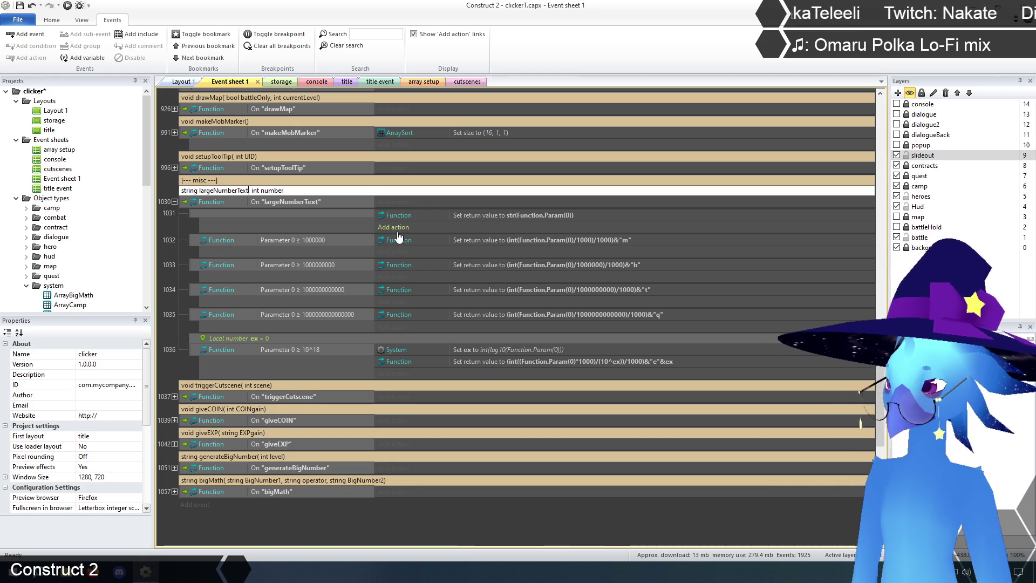
key("BackSpace")
type("(")
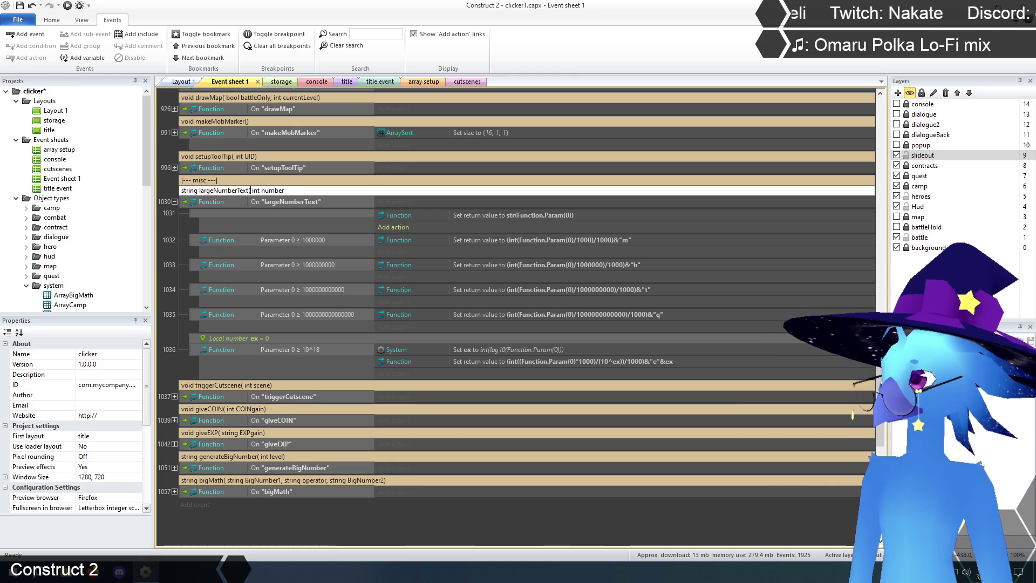
Change the comment's int parameter to 'string bigNum' and commit the edited header
key("BackSpace")
key("BackSpace")
key("BackSpace")
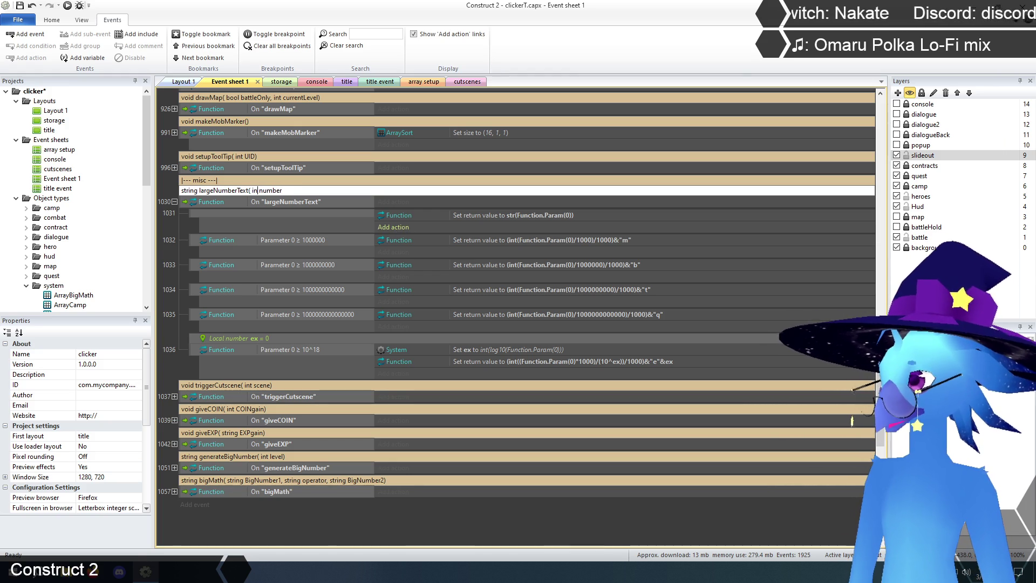
key("BackSpace")
type("st")
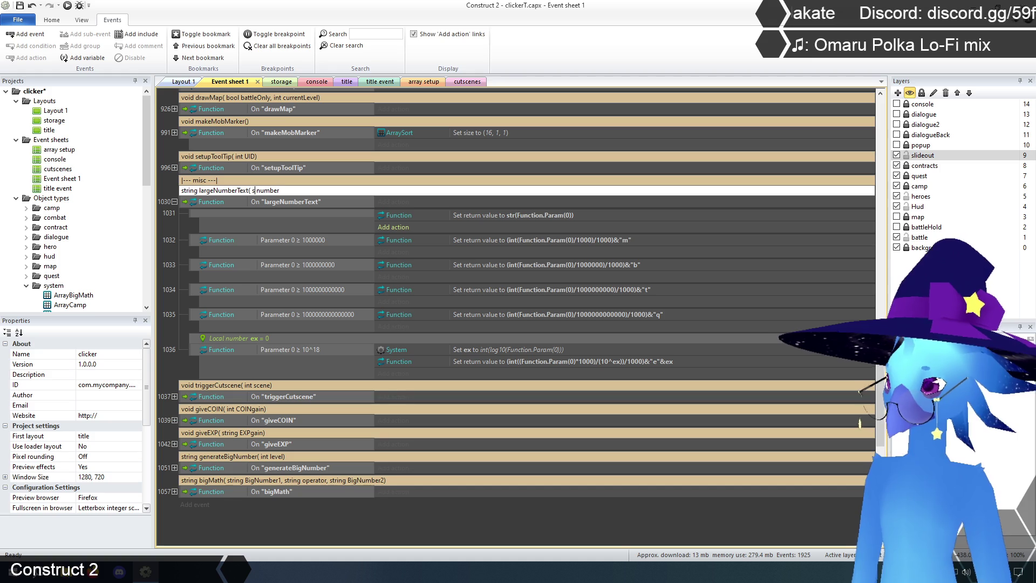
type("ring")
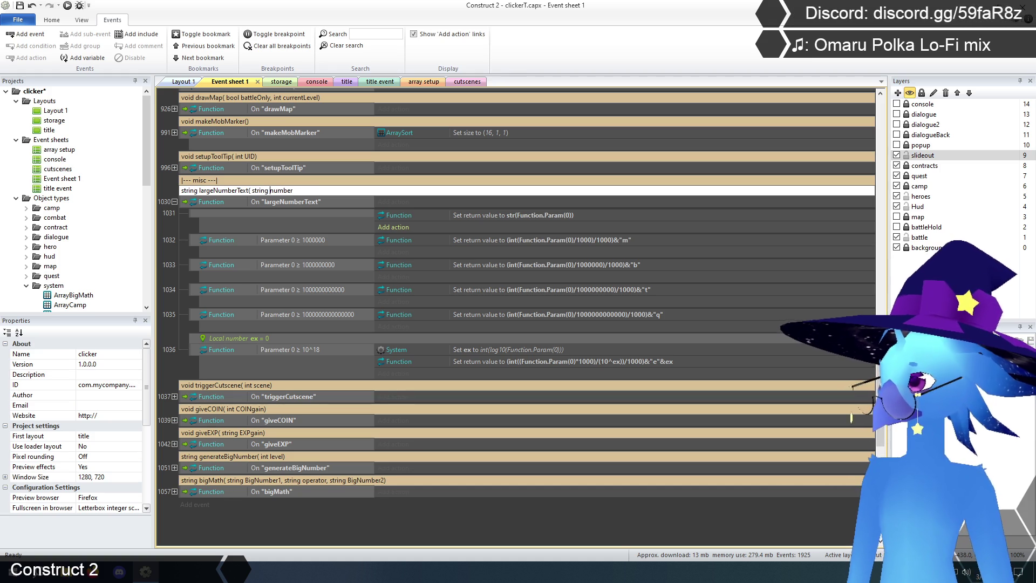
key("BackSpace")
key("BackSpace")
key("BackSpace")
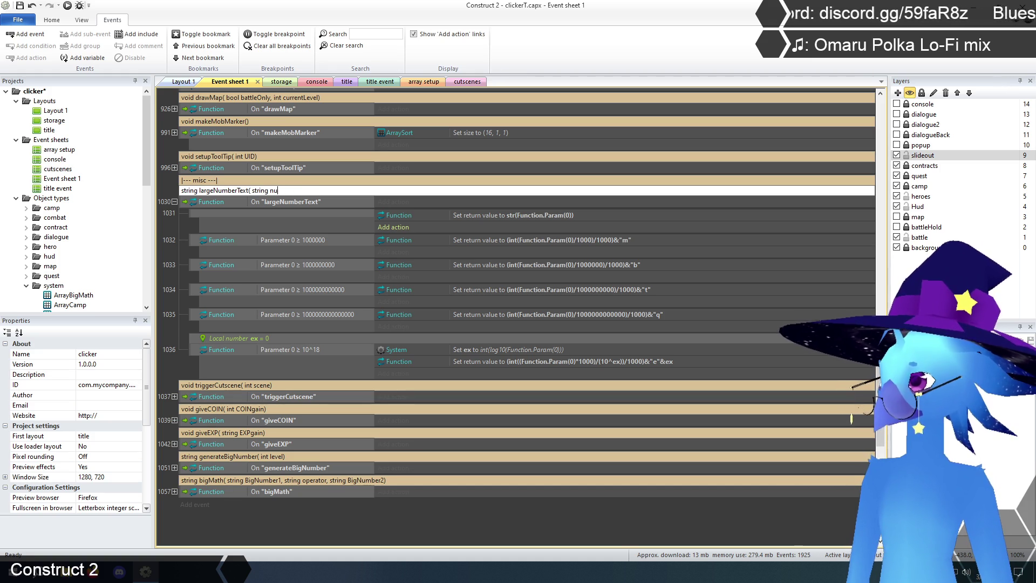
type("bigNum")
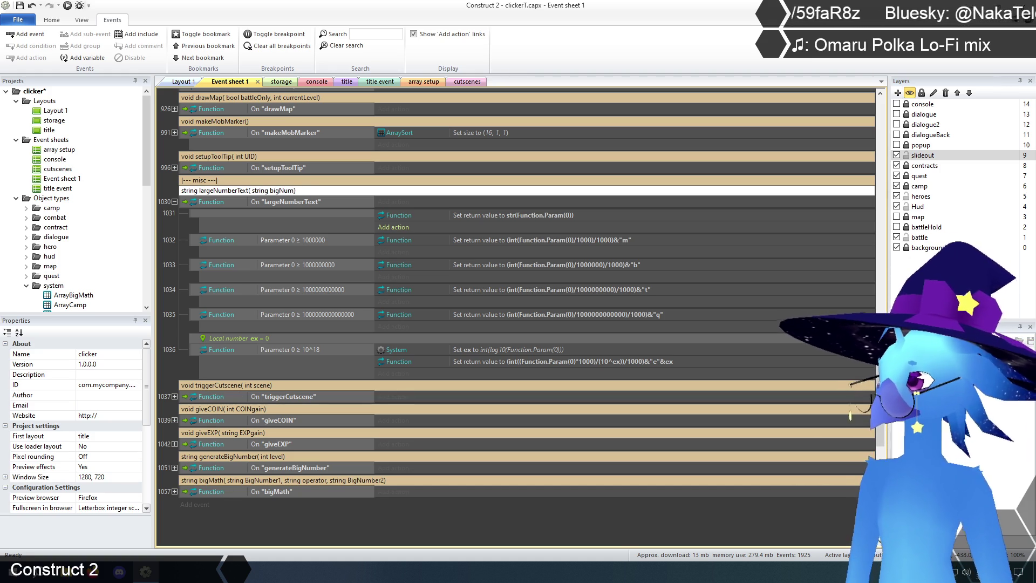
key("Return")
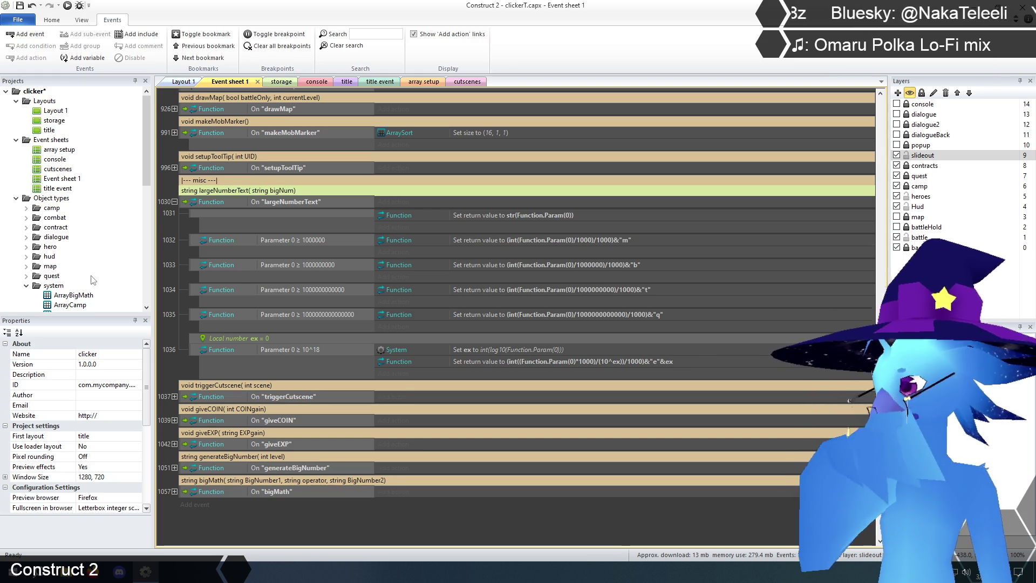
left_click(313, 524)
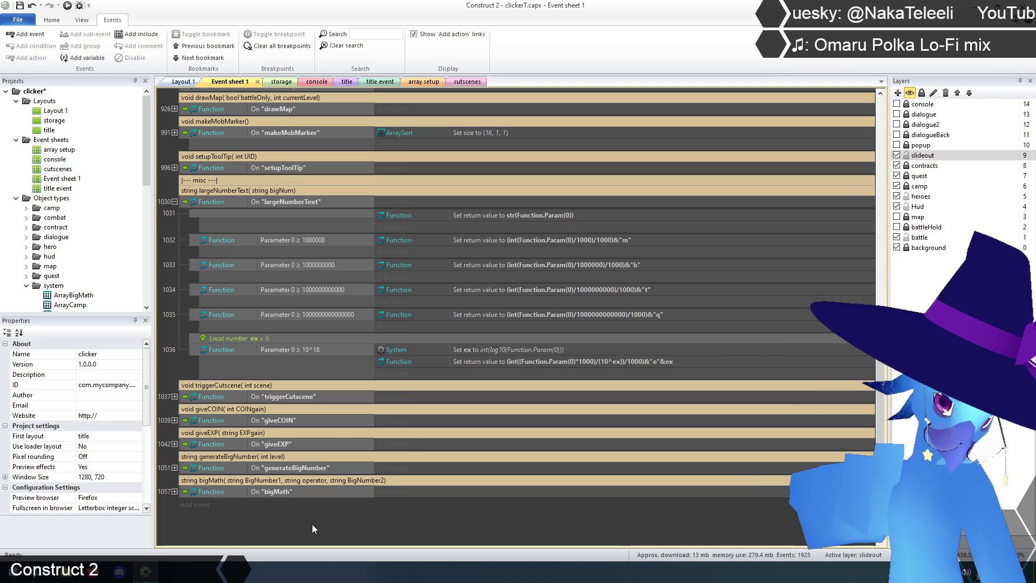
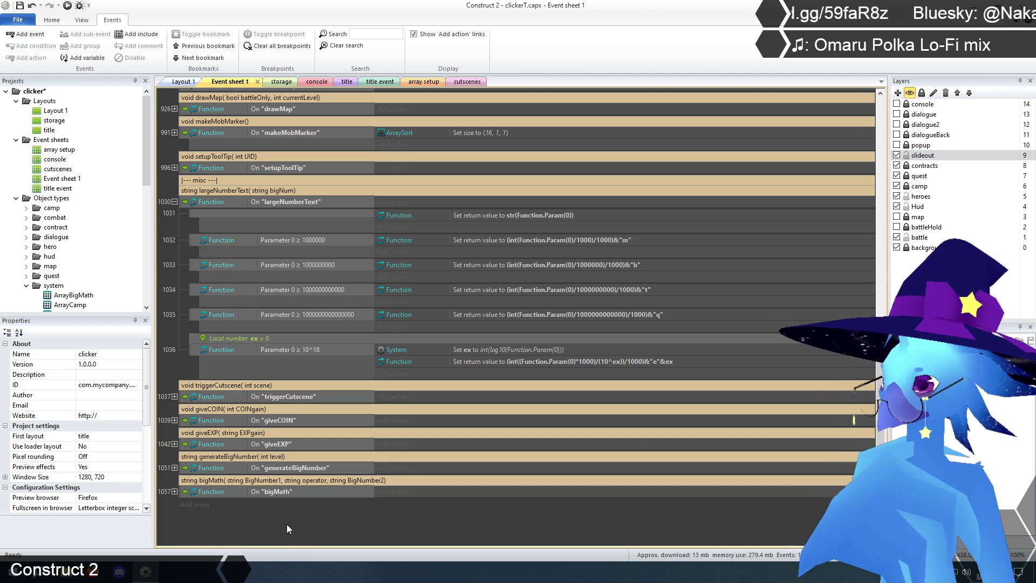
Expand the bigMath function (event 1057) to reveal its sub-events
scroll(281, 518, "down", 2)
scroll(271, 510, "down", 1)
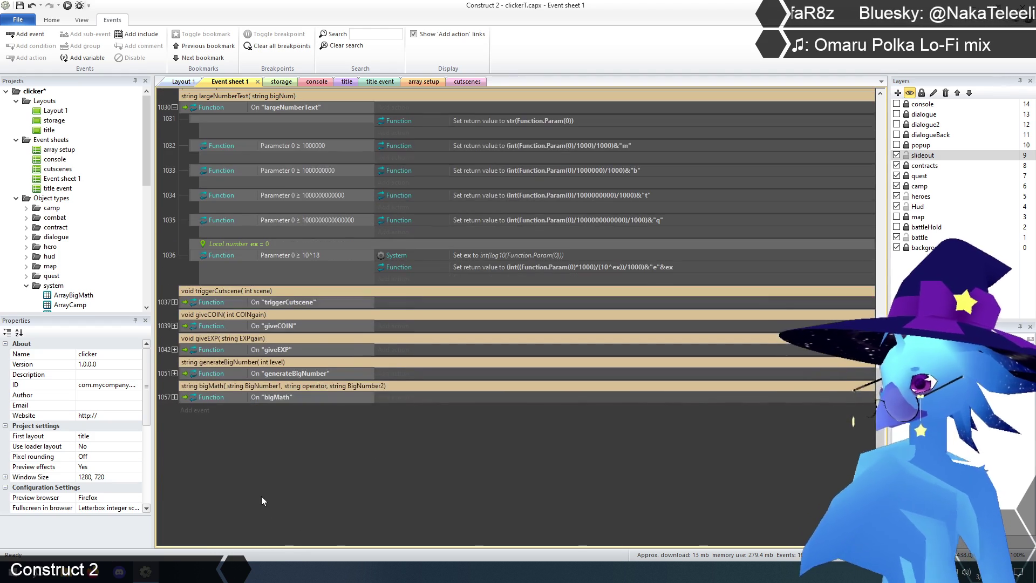
left_click(174, 397)
scroll(397, 471, "down", 4)
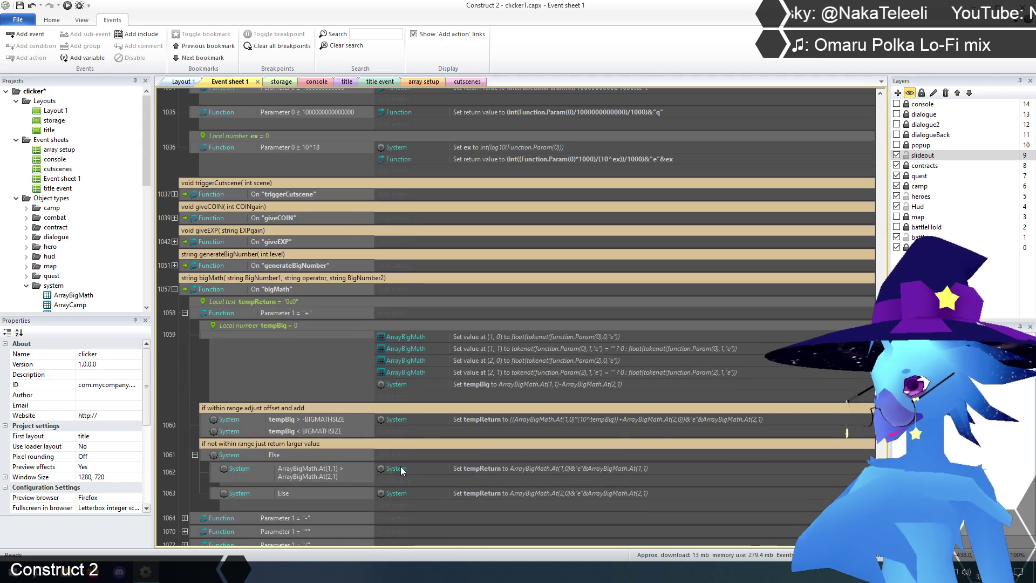
scroll(448, 473, "up", 2)
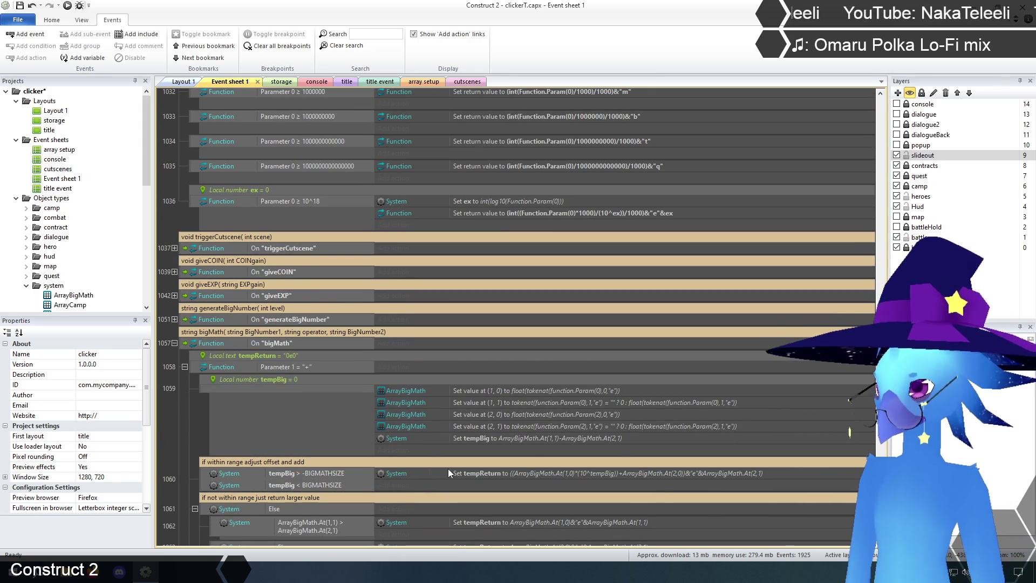
Select the four ArrayBigMath actions in event 1059 and choose event 1031's action as the paste target
left_click(409, 390)
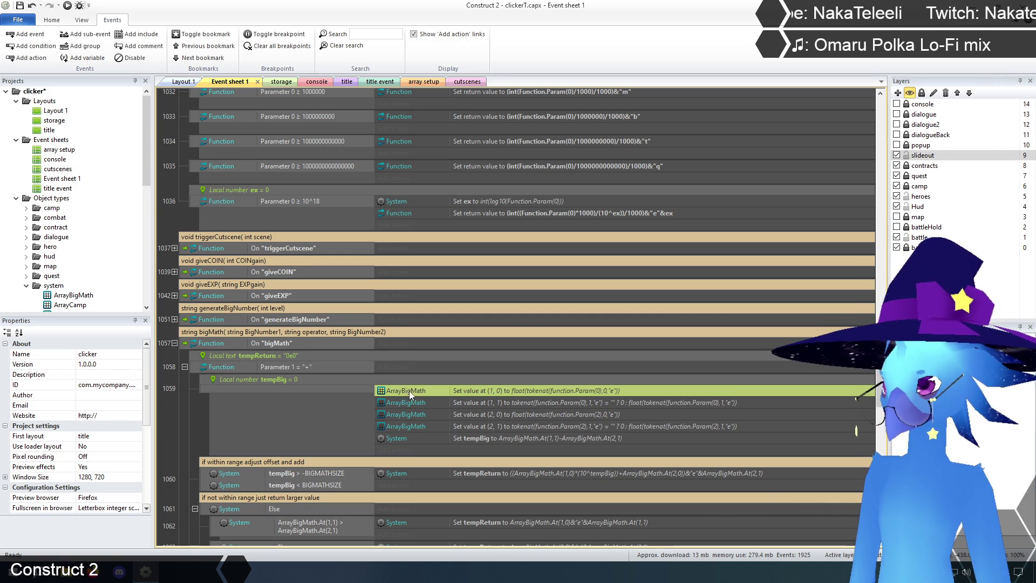
left_click(405, 430, "shift")
scroll(345, 354, "up", 5)
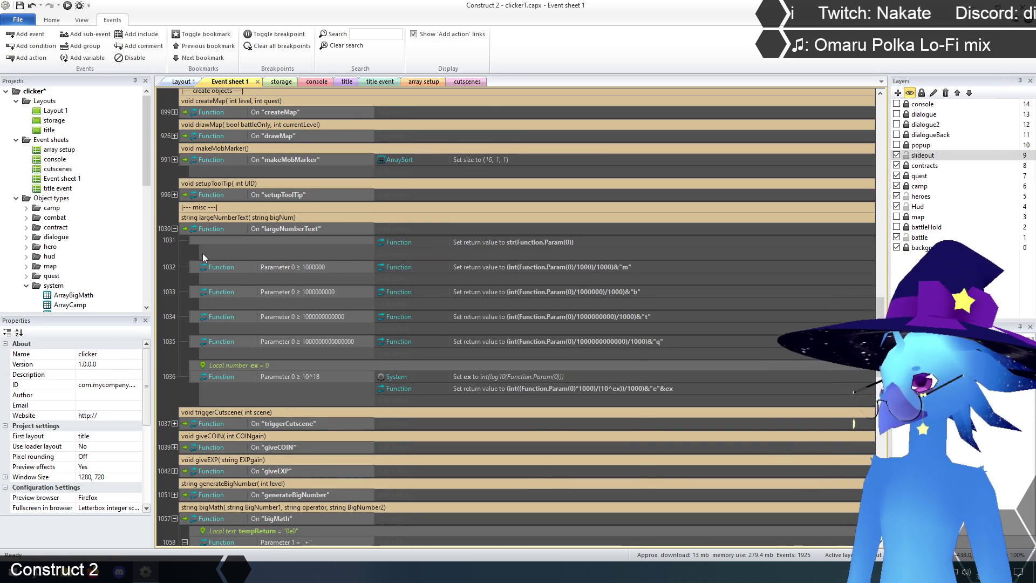
scroll(203, 253, "down", 3)
scroll(596, 398, "up", 3)
left_click(485, 227)
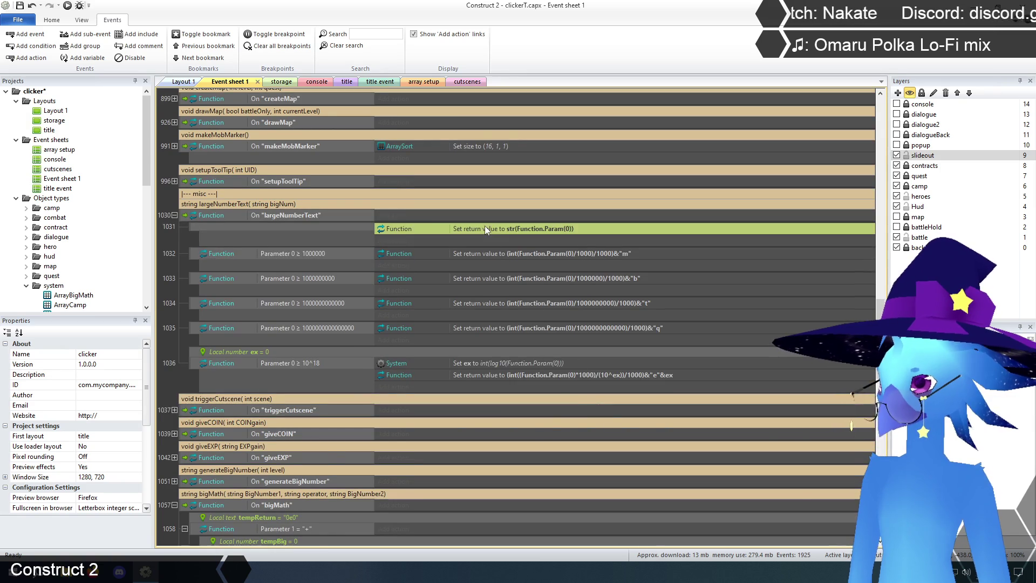
Paste the ArrayBigMath actions into event 1031, move Set return value below them, and delete the (2,0) and (2,1) actions
key("ctrl+v")
left_click_drag(483, 228, 484, 283)
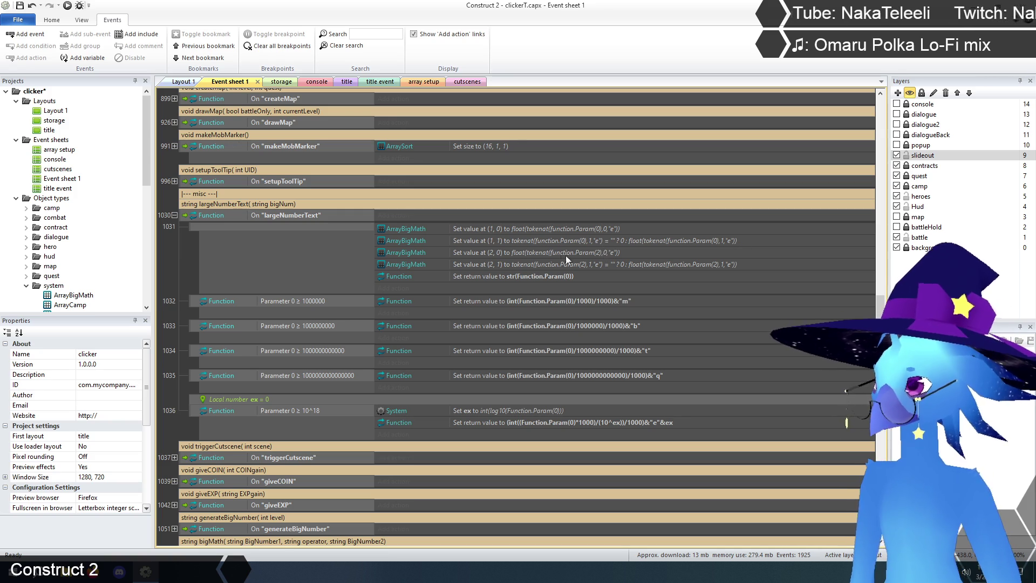
left_click(551, 251)
left_click(554, 265, "shift")
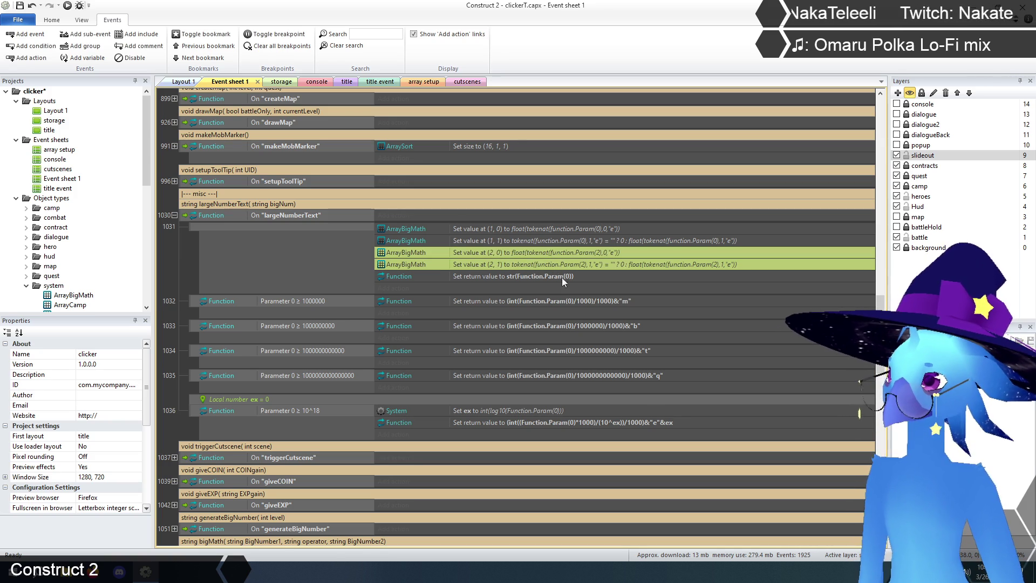
key("Delete")
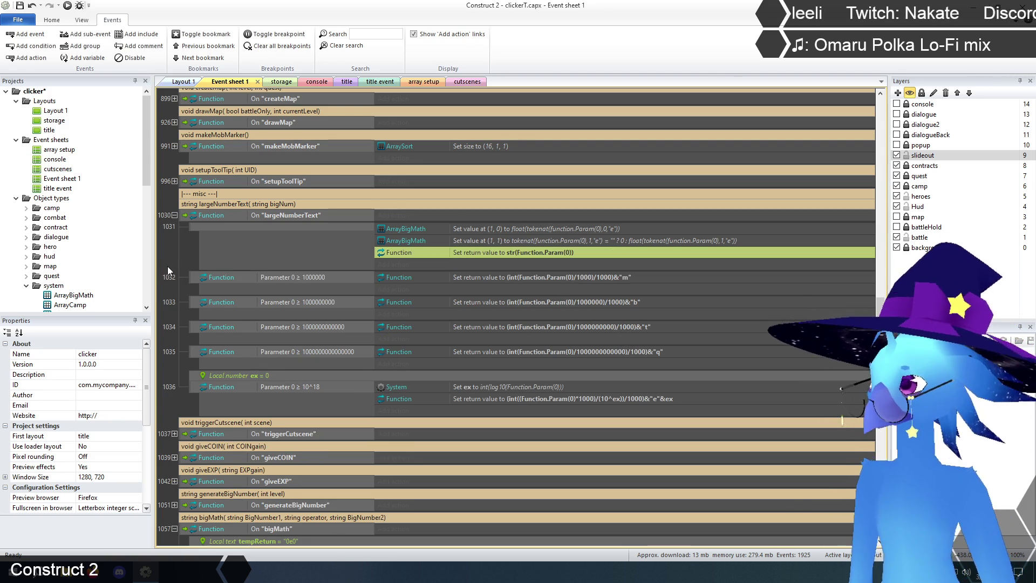
left_click(177, 254)
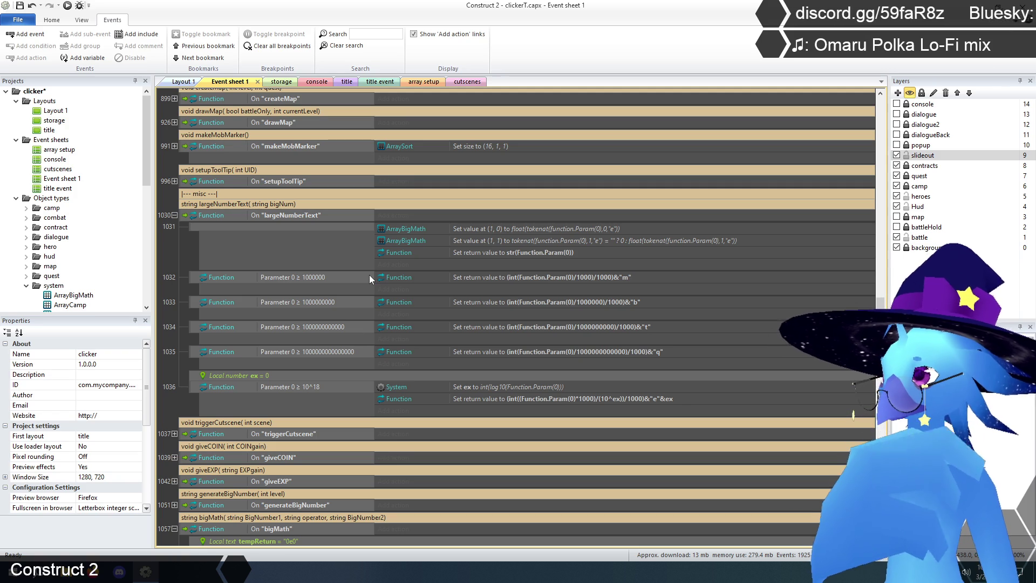
left_click(282, 277)
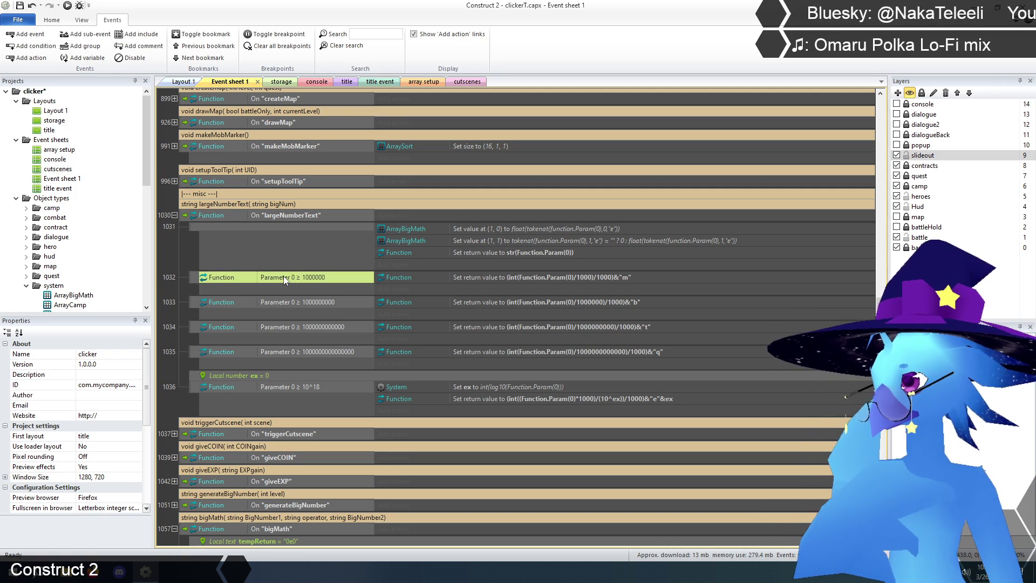
right_click(283, 277)
left_click(330, 295)
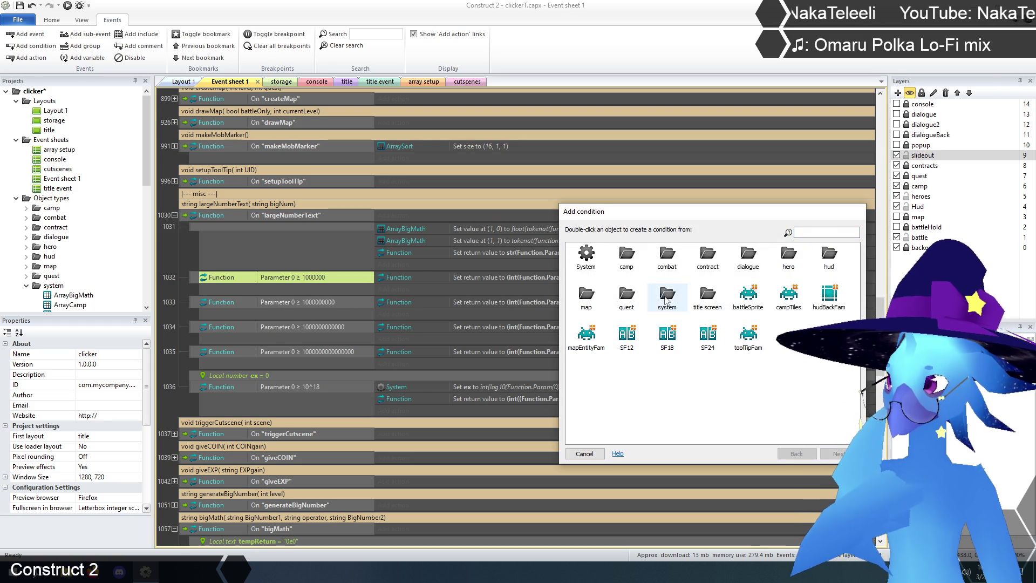
double_click(657, 300)
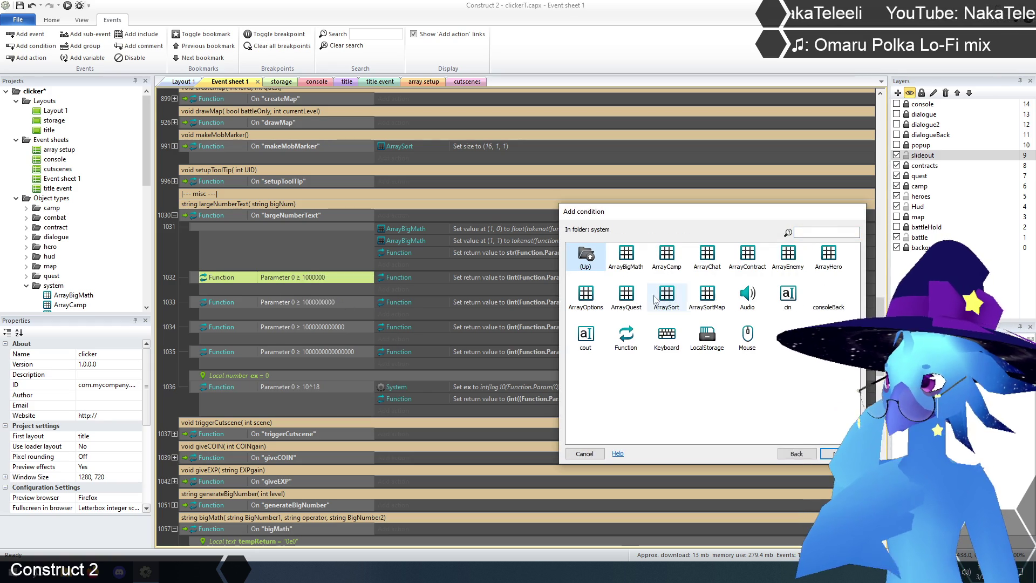
double_click(627, 255)
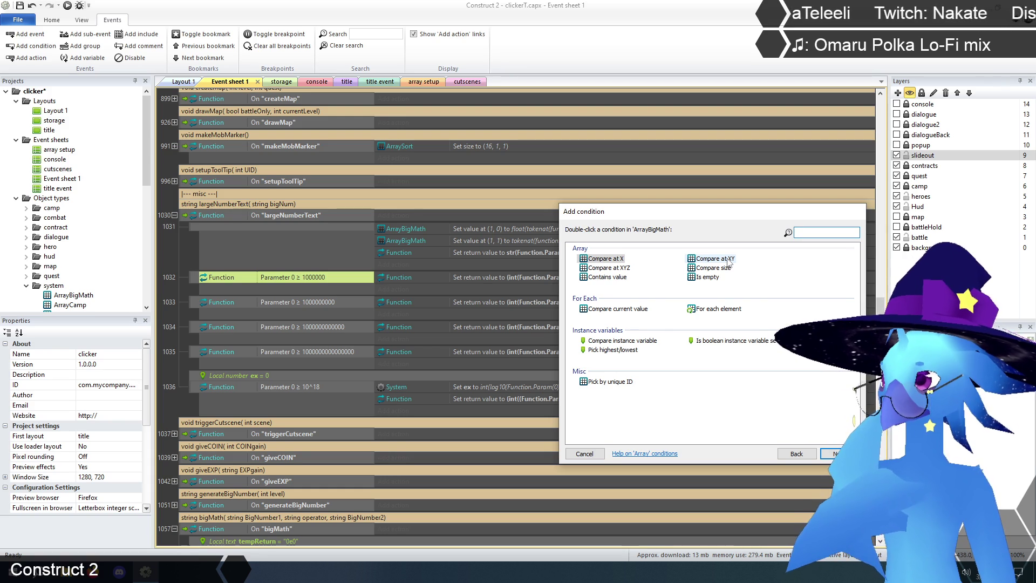
left_click(587, 454)
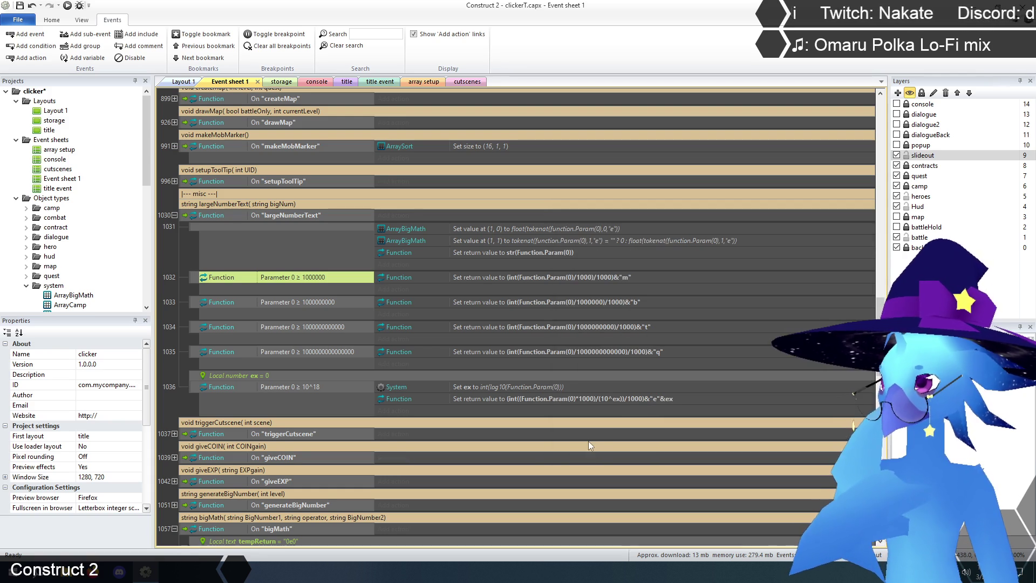
scroll(497, 251, "down", 5)
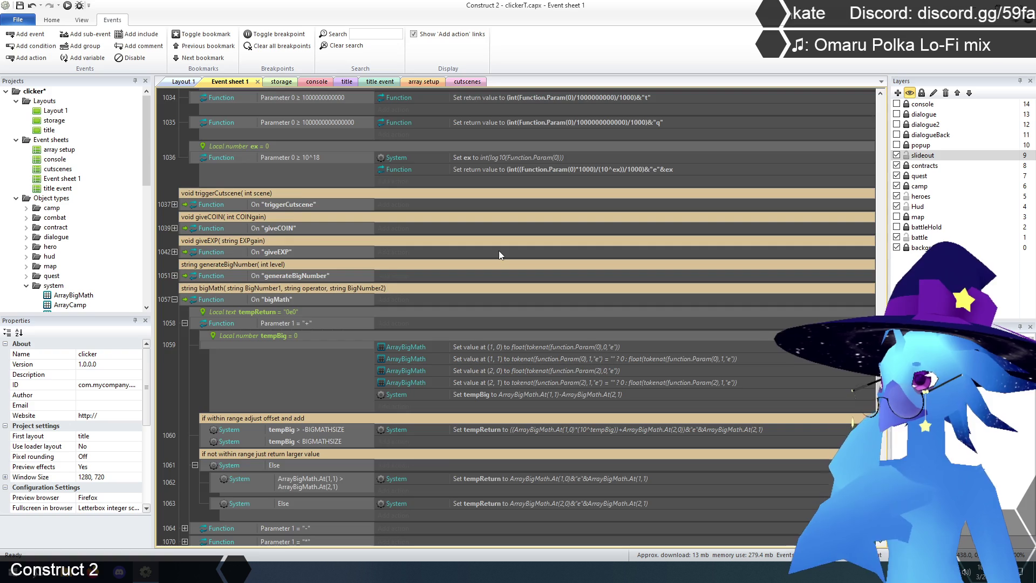
Expand and collapse bigMath cases 1064, 1070, division 1072 and comparison 1074 to inspect them
scroll(499, 250, "down", 2)
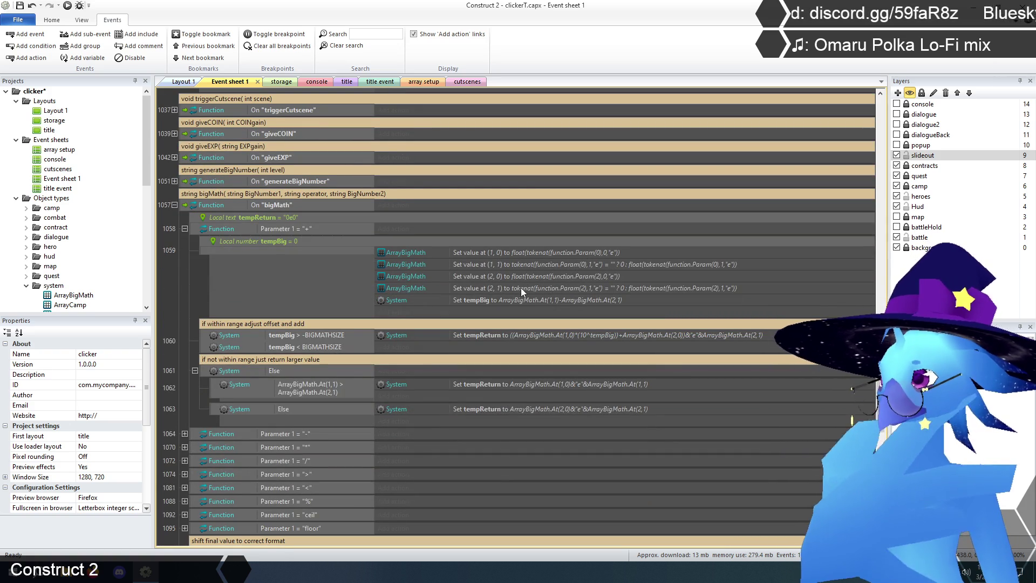
scroll(520, 287, "down", 4)
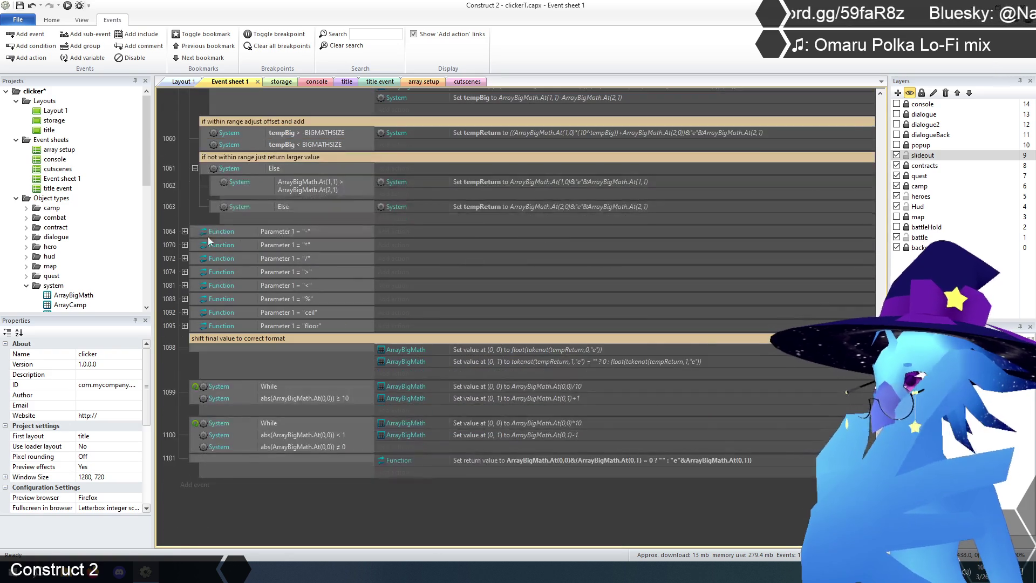
left_click(185, 231)
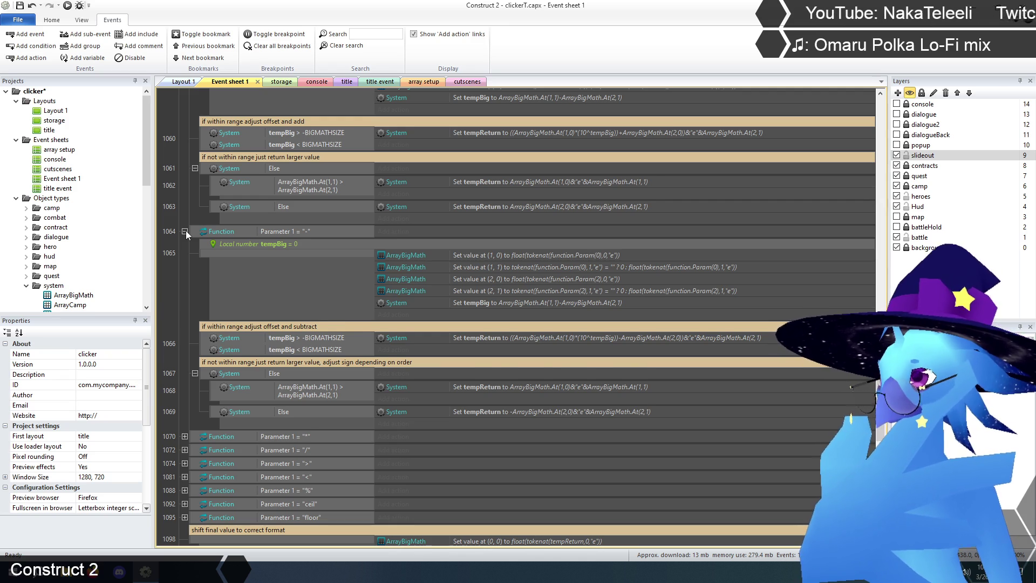
left_click(184, 231)
left_click(185, 245)
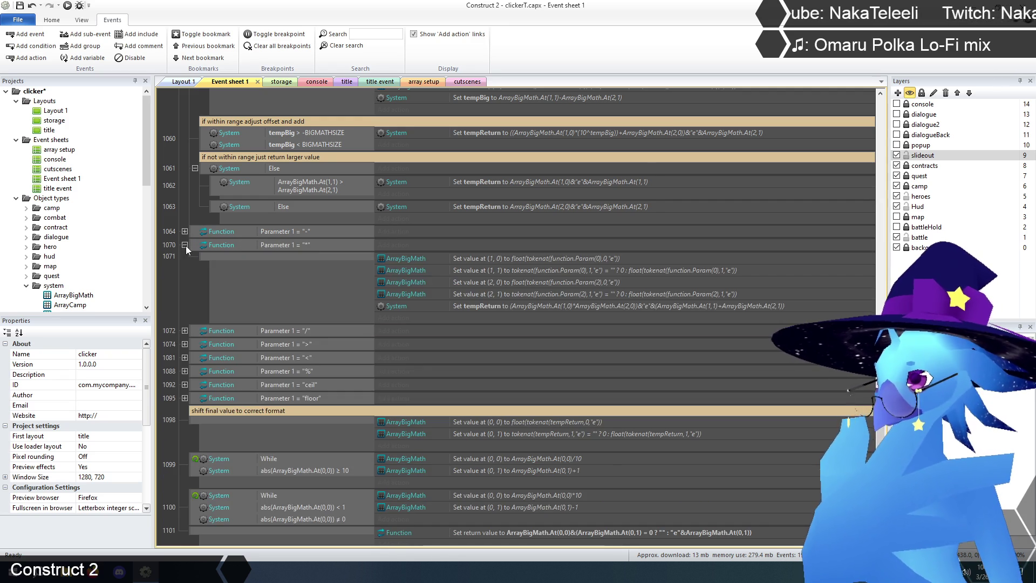
left_click(185, 245)
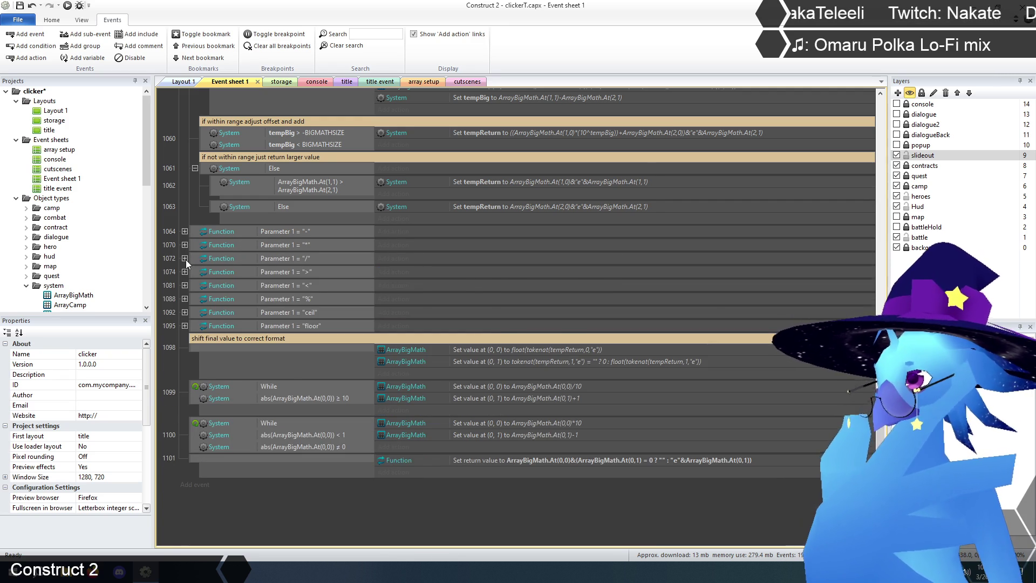
left_click(185, 259)
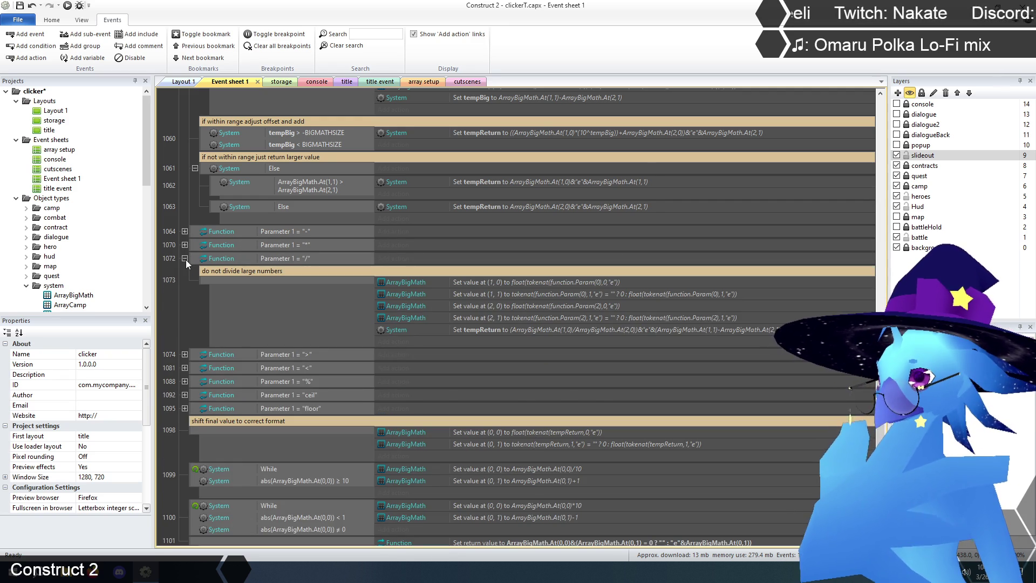
left_click(185, 259)
left_click(185, 272)
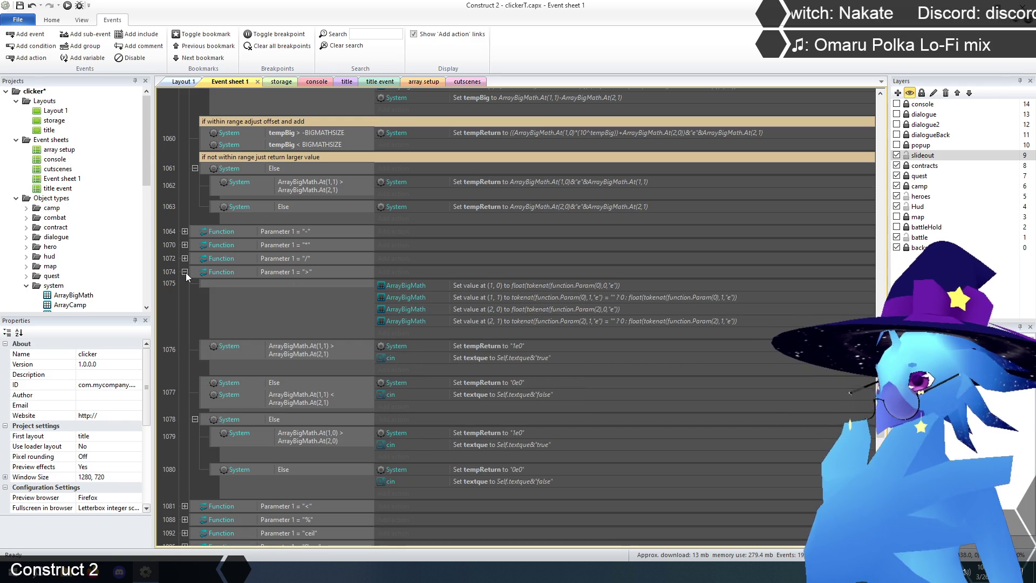
left_click(185, 273)
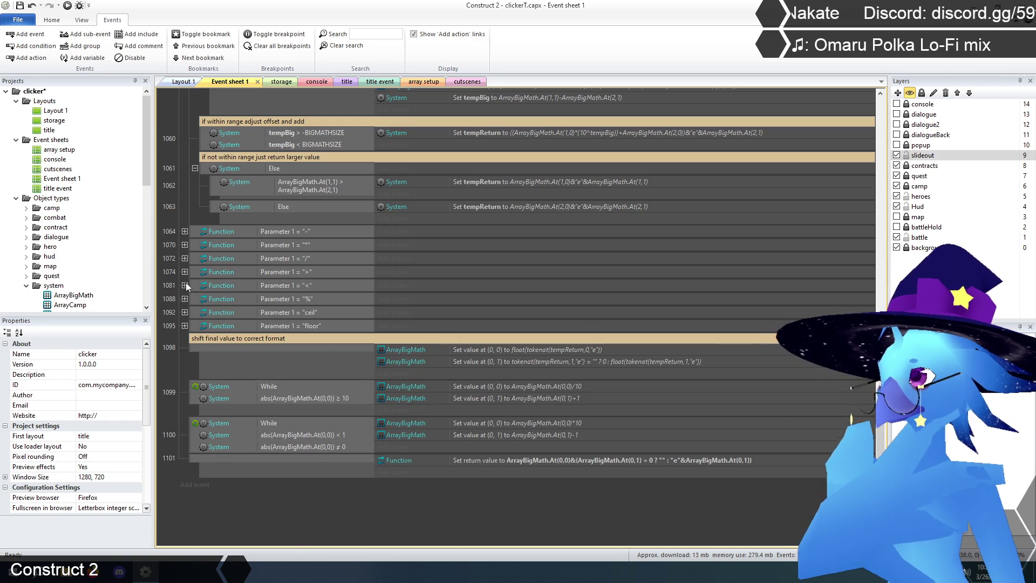
Inspect comparison case 1081, % case 1088 and ceil case 1092, then scroll up to largeNumberText
left_click(185, 284)
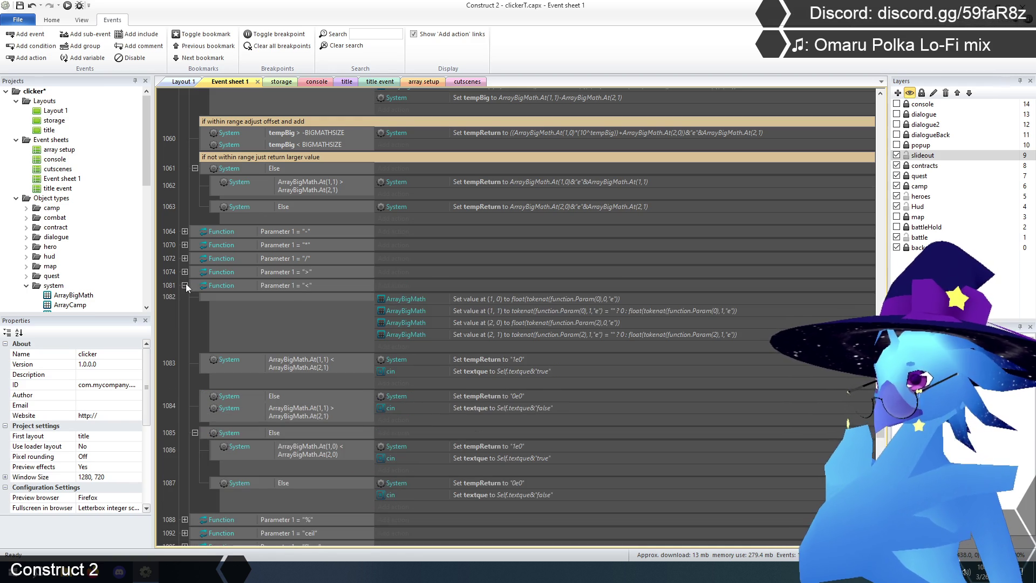
left_click(185, 285)
left_click(185, 299)
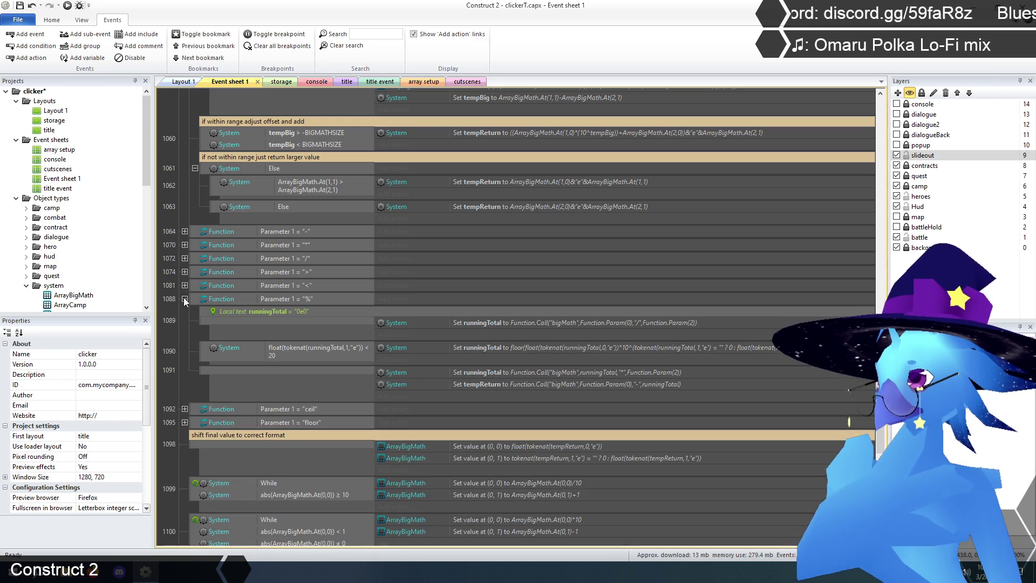
left_click(185, 299)
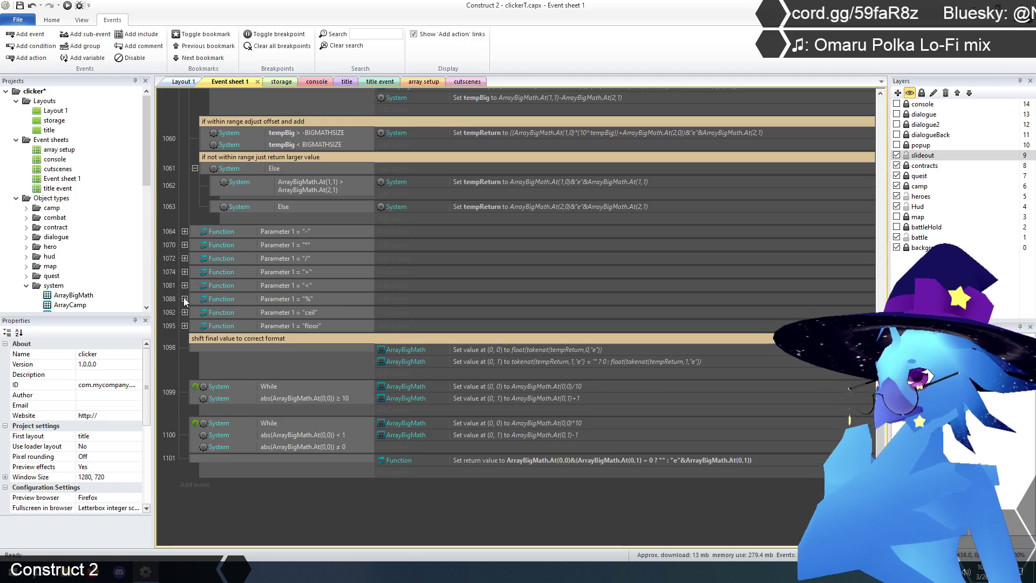
left_click(185, 312)
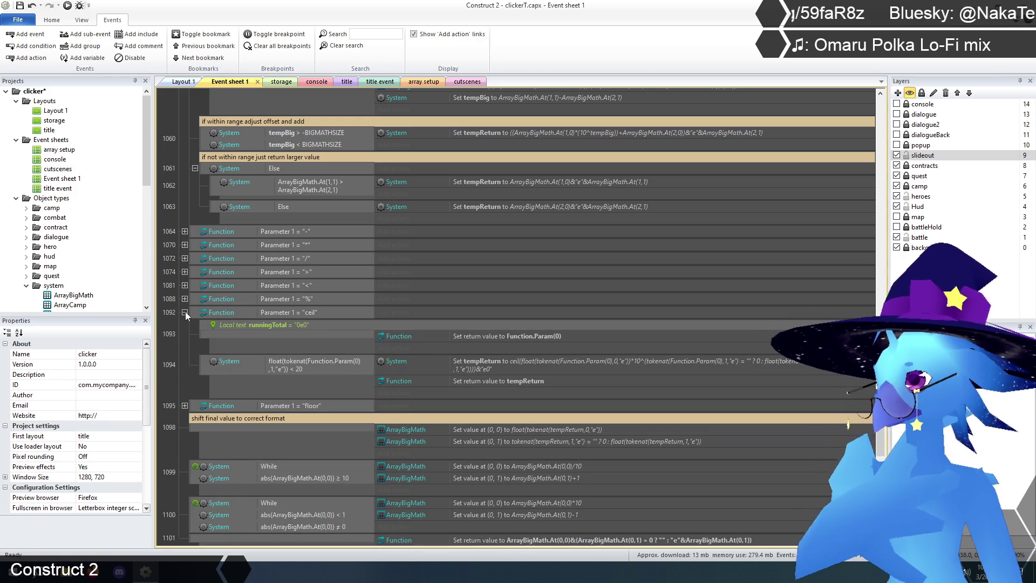
scroll(186, 312, "down", 4)
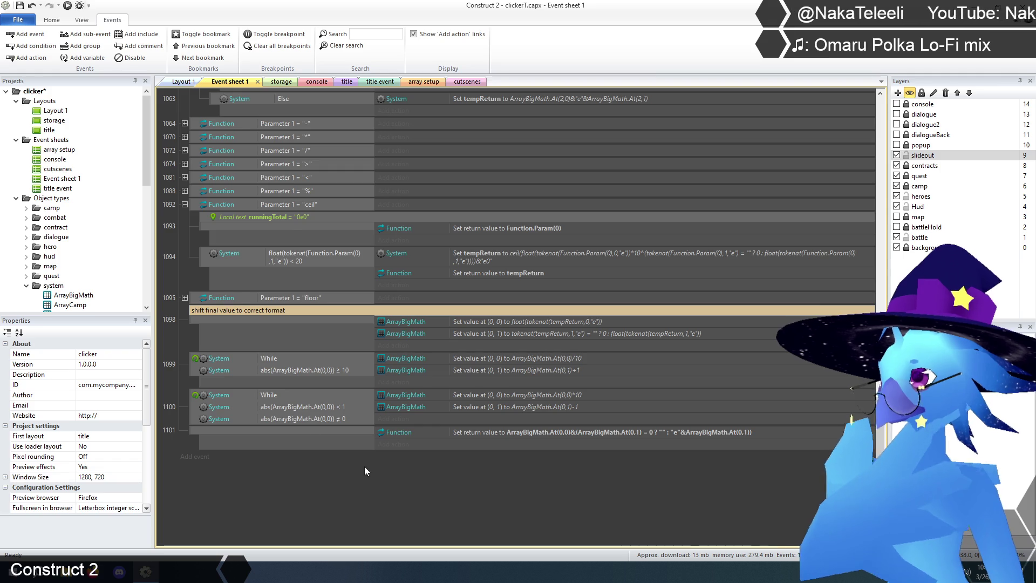
scroll(231, 346, "up", 3)
left_click(184, 285)
scroll(369, 402, "up", 8)
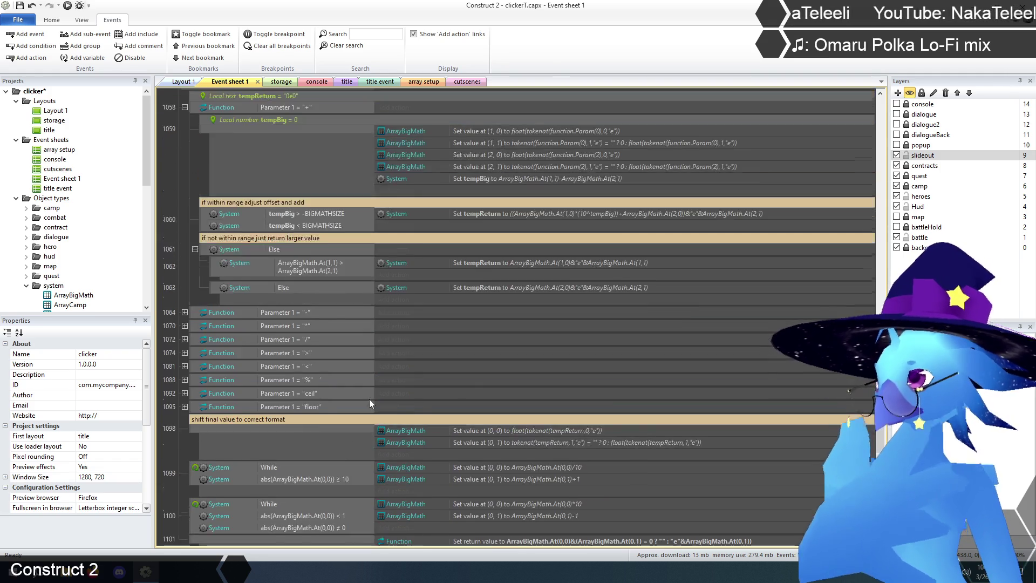
scroll(370, 399, "up", 3)
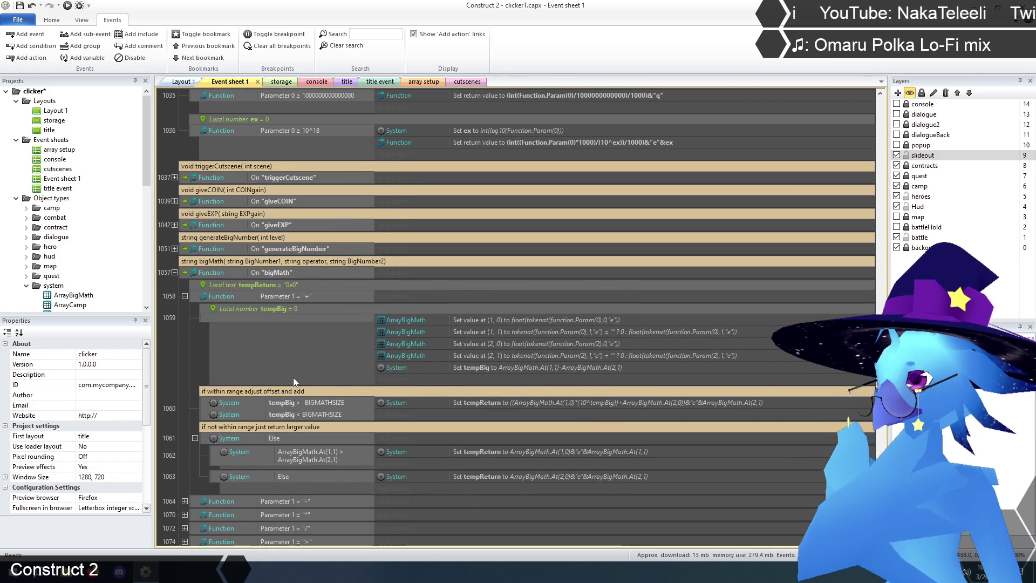
scroll(322, 367, "up", 3)
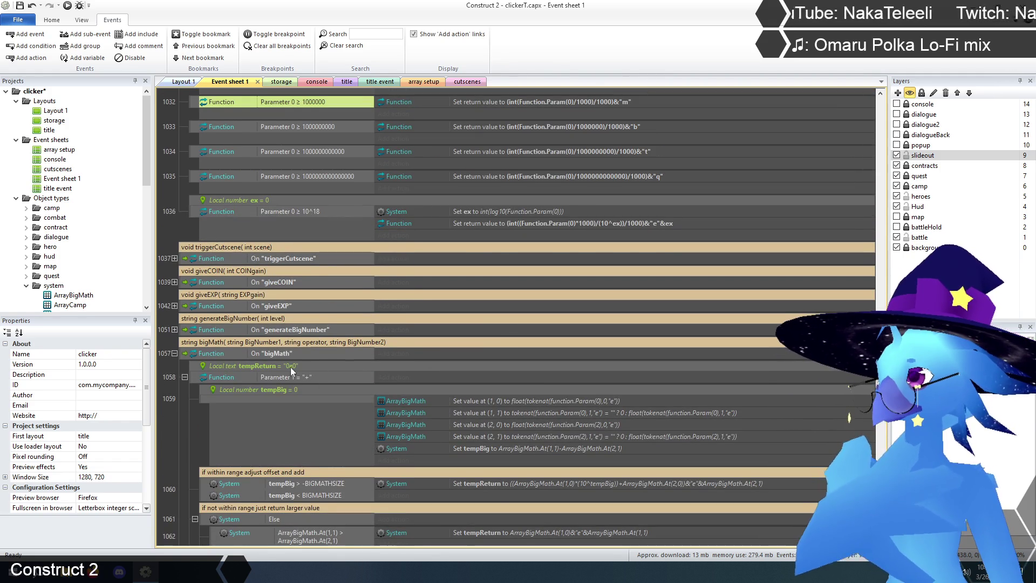
scroll(451, 432, "up", 8)
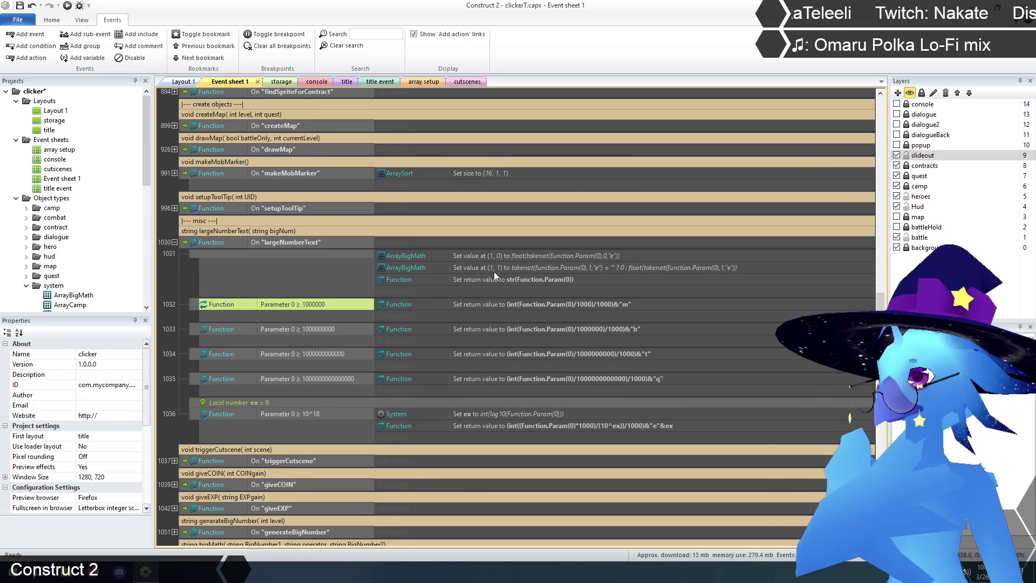
Change X to 0 in both ArrayBigMath Set at XY actions of event 1031
double_click(498, 255)
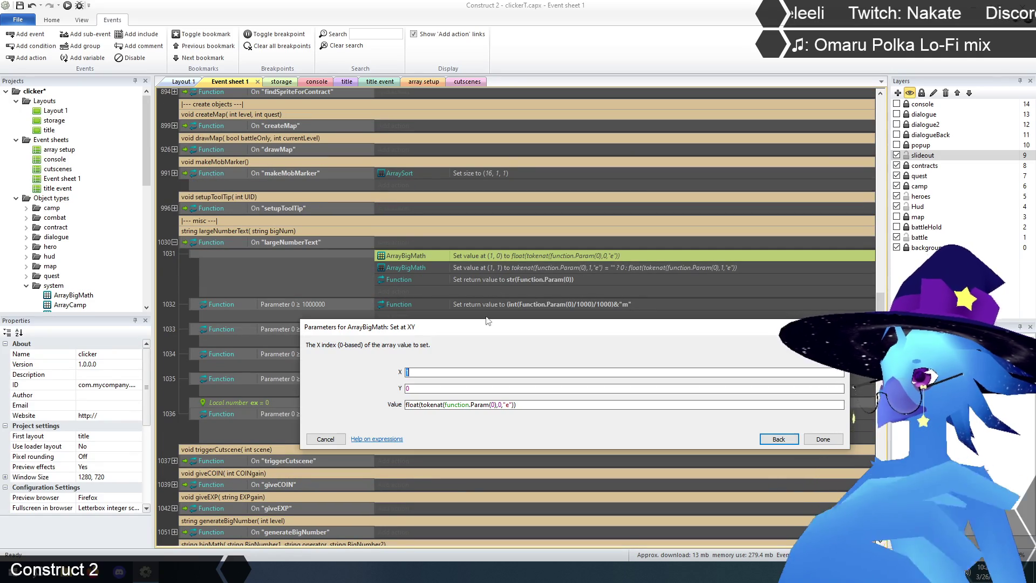
type("0")
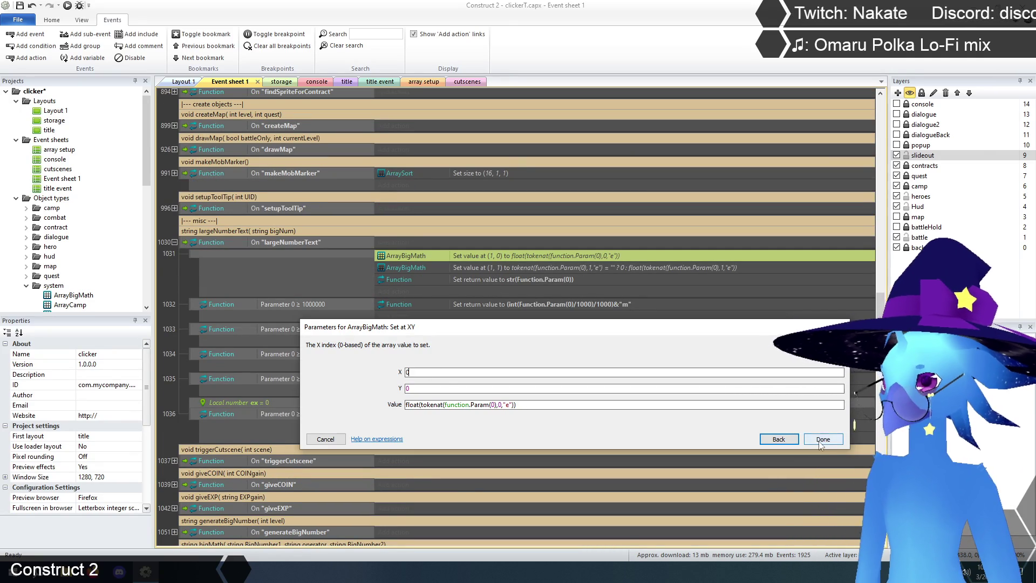
left_click(816, 439)
double_click(486, 268)
type("0")
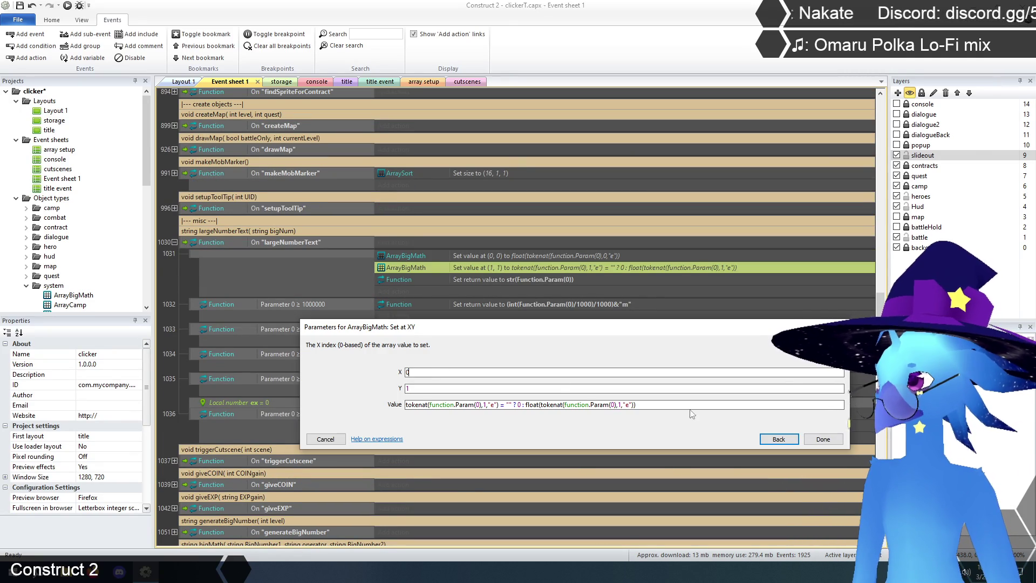
left_click(821, 440)
left_click(177, 277)
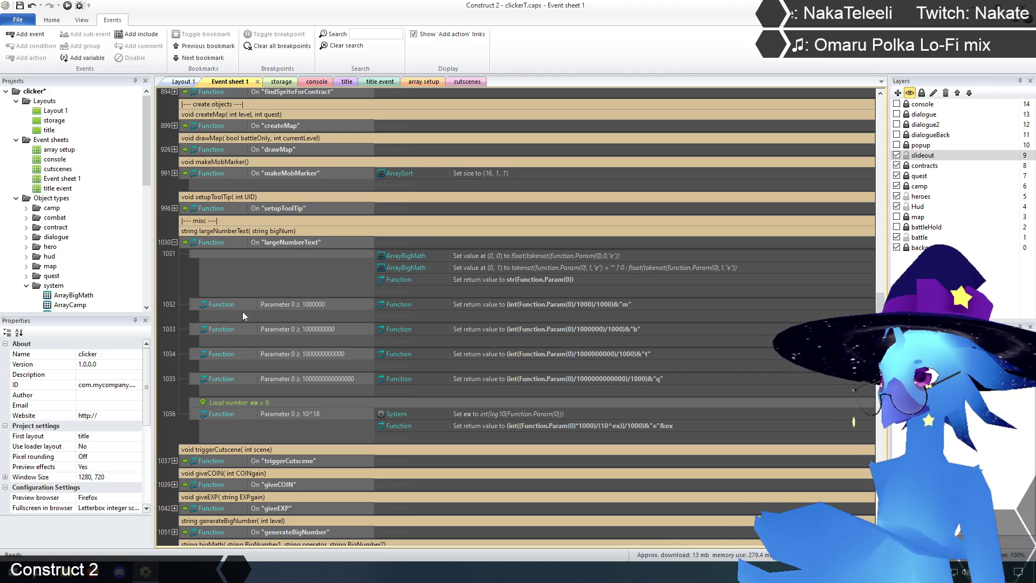
right_click(299, 305)
Add an ArrayBigMath Compare at XY condition to event 1032: X 0, Y 1, greater or equal 6
left_click(337, 338)
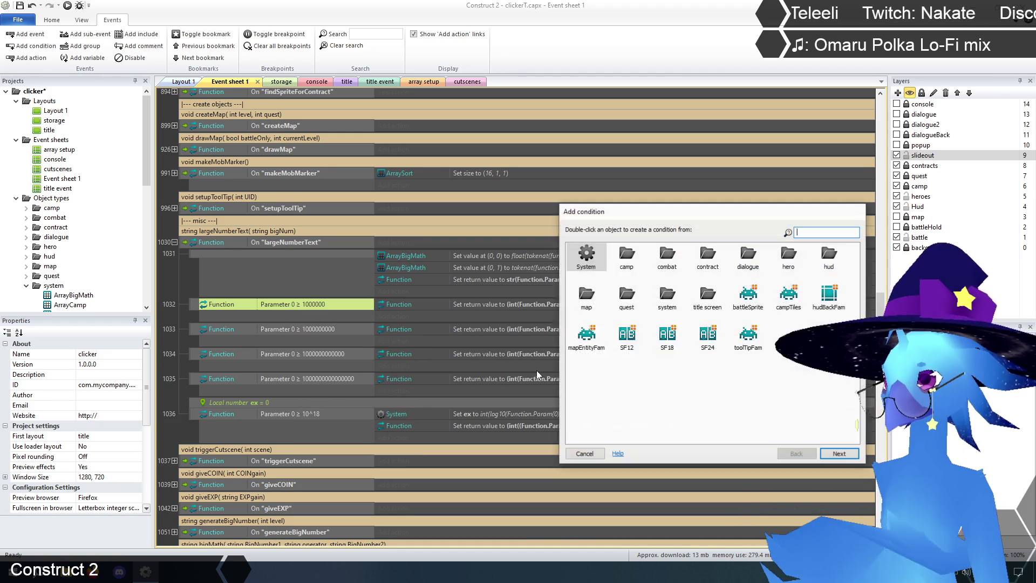
double_click(666, 297)
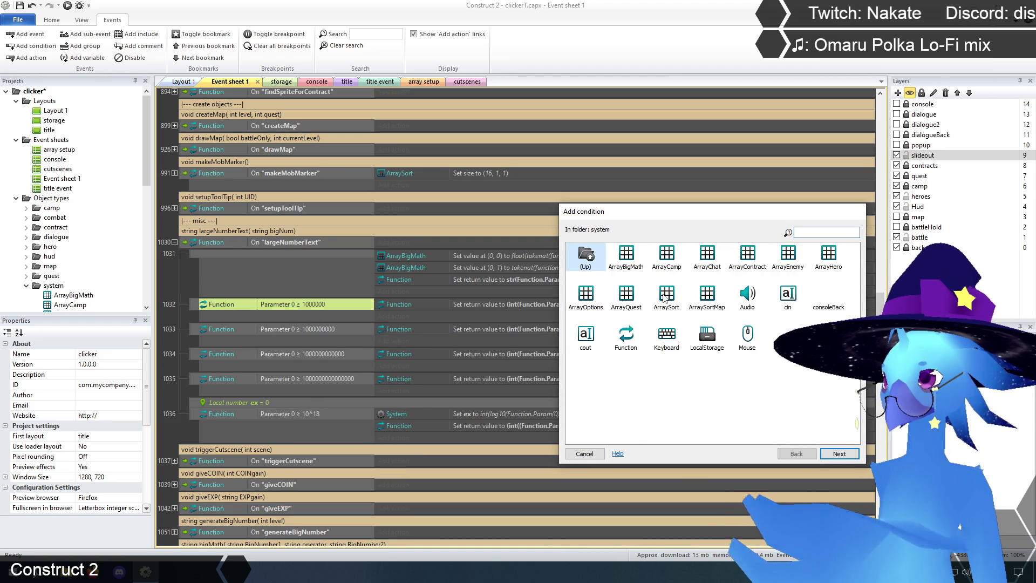
double_click(627, 255)
left_click(716, 260)
double_click(716, 260)
left_click(438, 389)
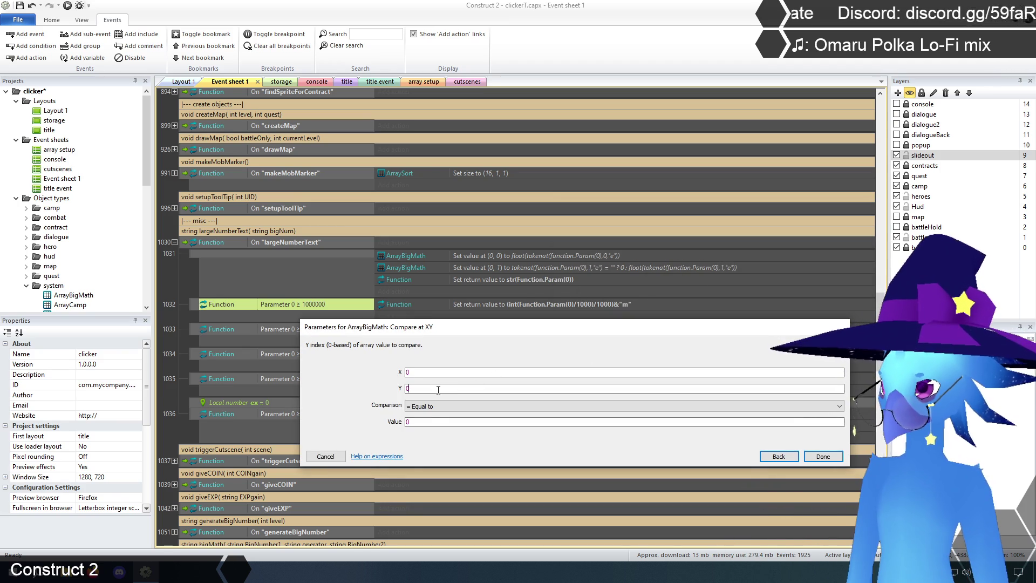
type("1")
left_click(435, 406)
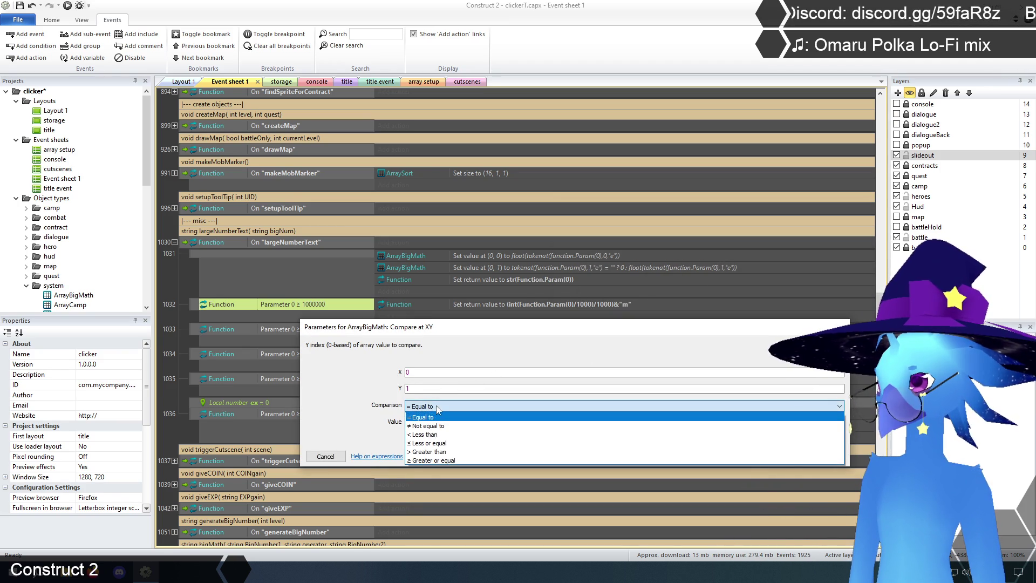
left_click(440, 462)
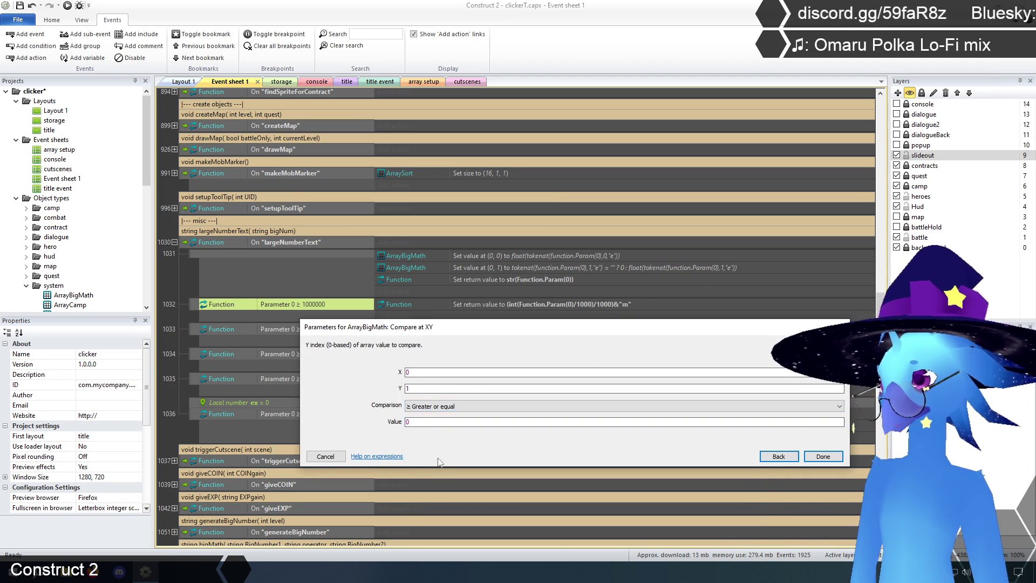
left_click(430, 423)
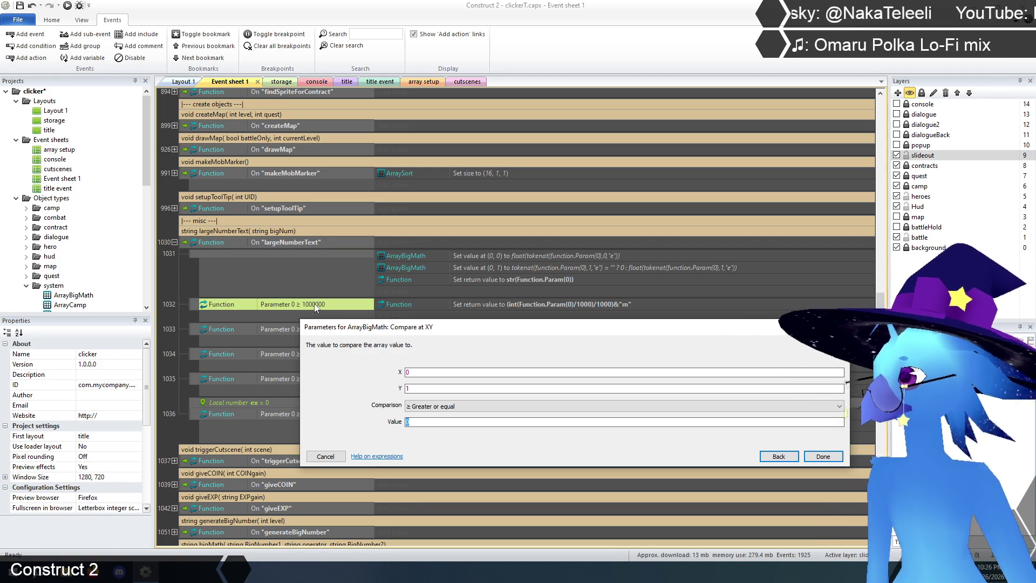
type("6")
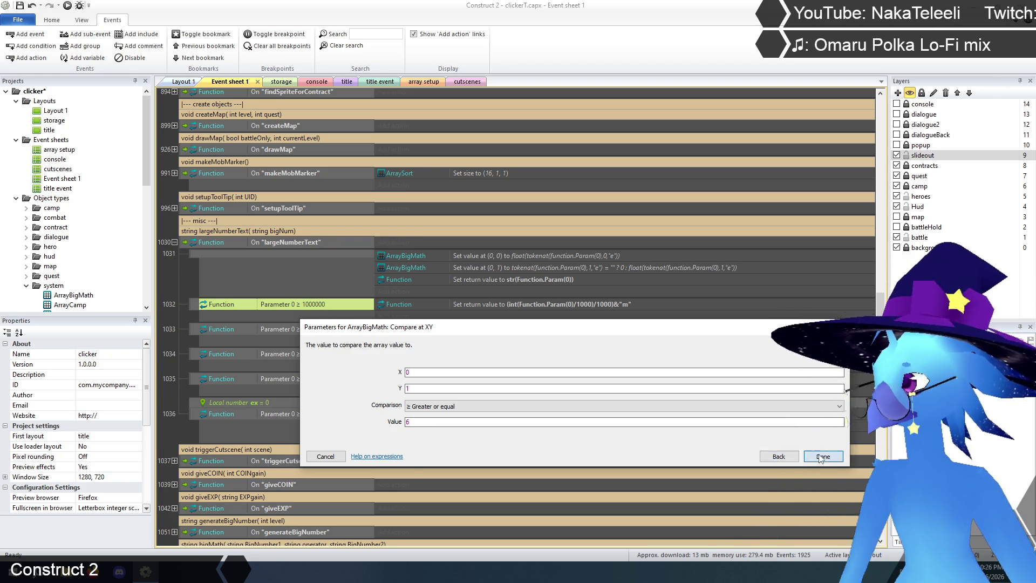
left_click(824, 456)
left_click(180, 315)
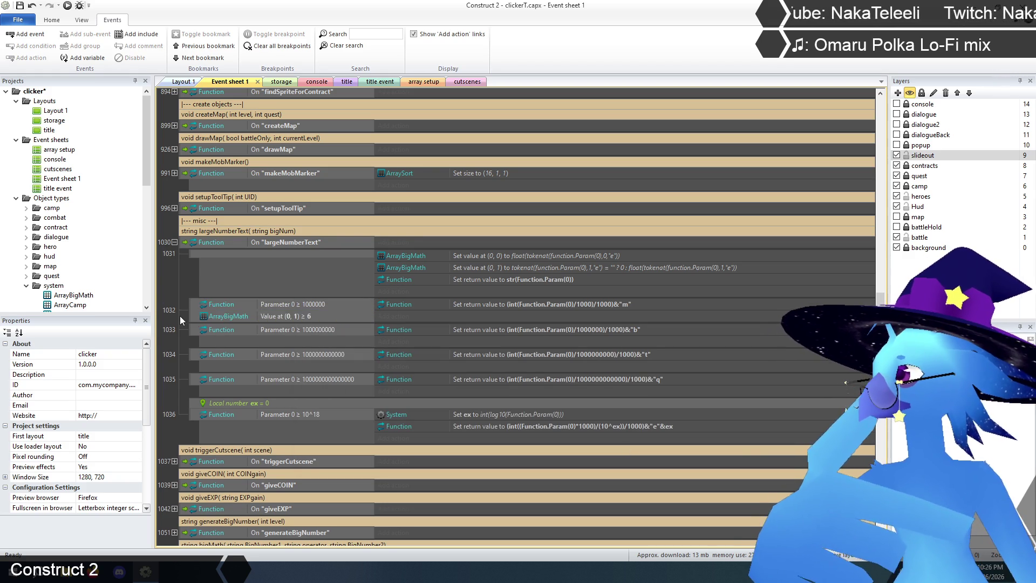
left_click(298, 317)
Duplicate event 1032's ≥ 6 condition and change the copy to Value at (0, 1) < 9
key("ctrl+c")
key("ctrl+v")
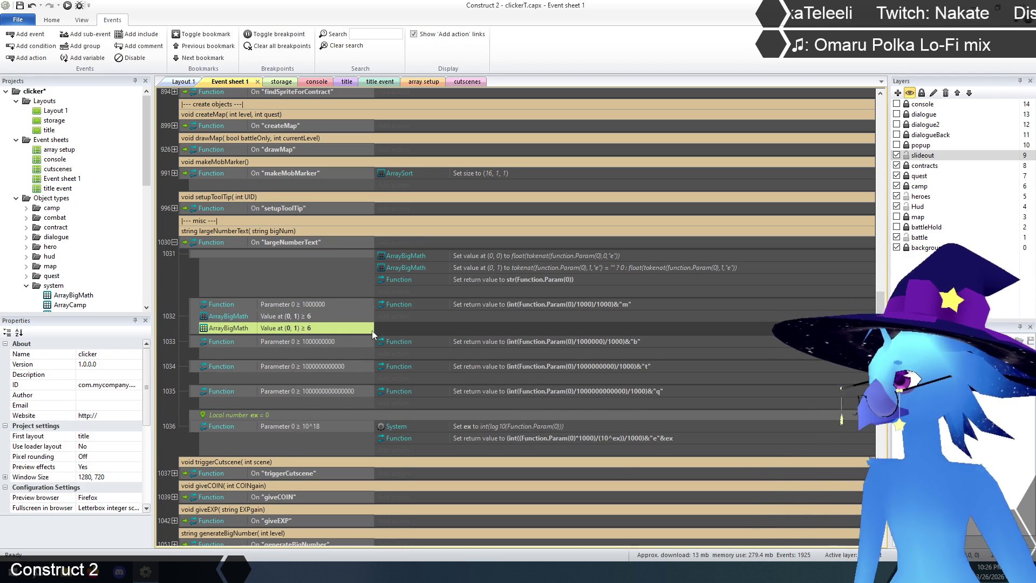
double_click(303, 329)
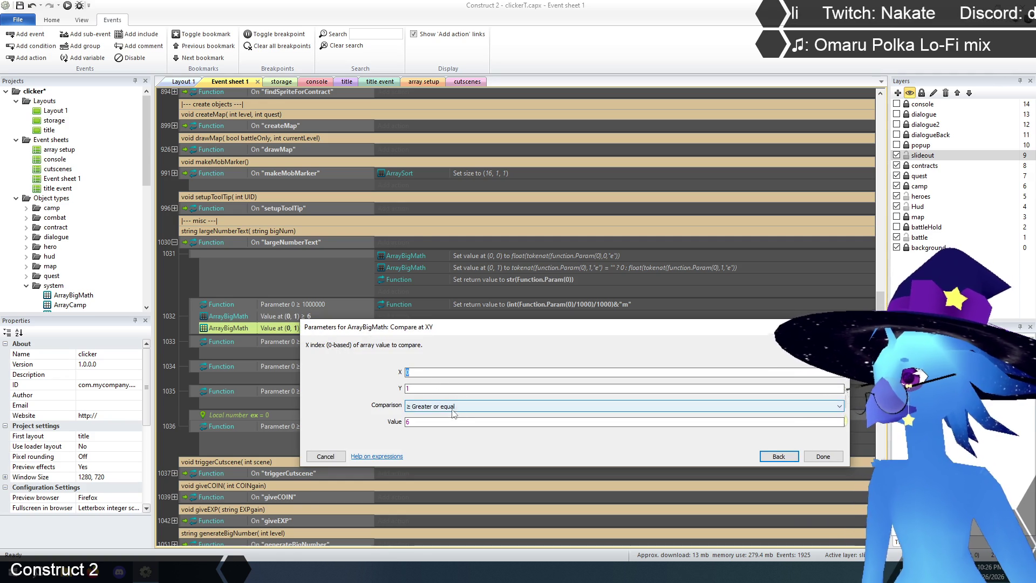
left_click(454, 409)
left_click(431, 435)
left_click(432, 425)
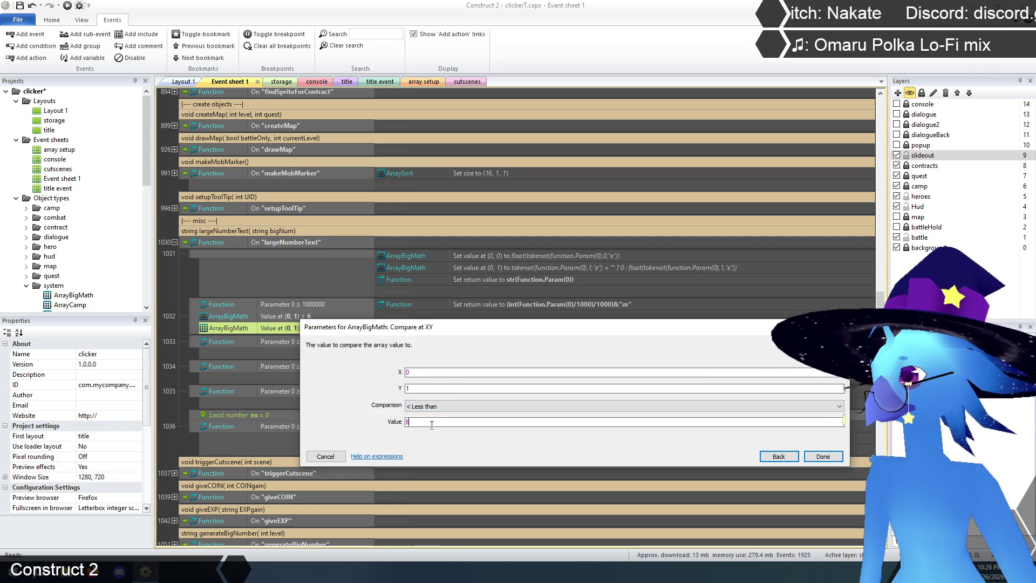
left_click_drag(467, 335, 378, 375)
type("9")
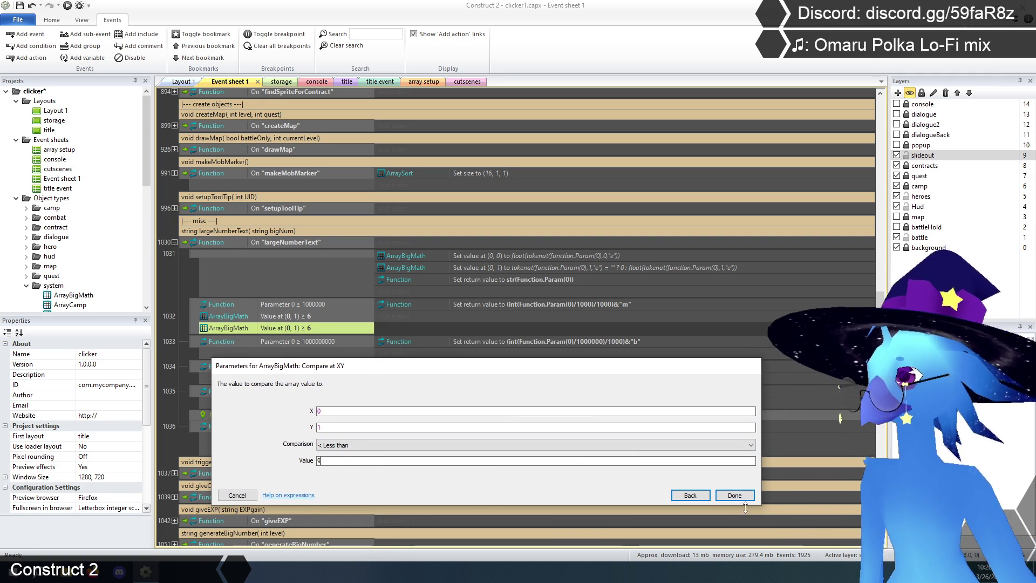
left_click(734, 495)
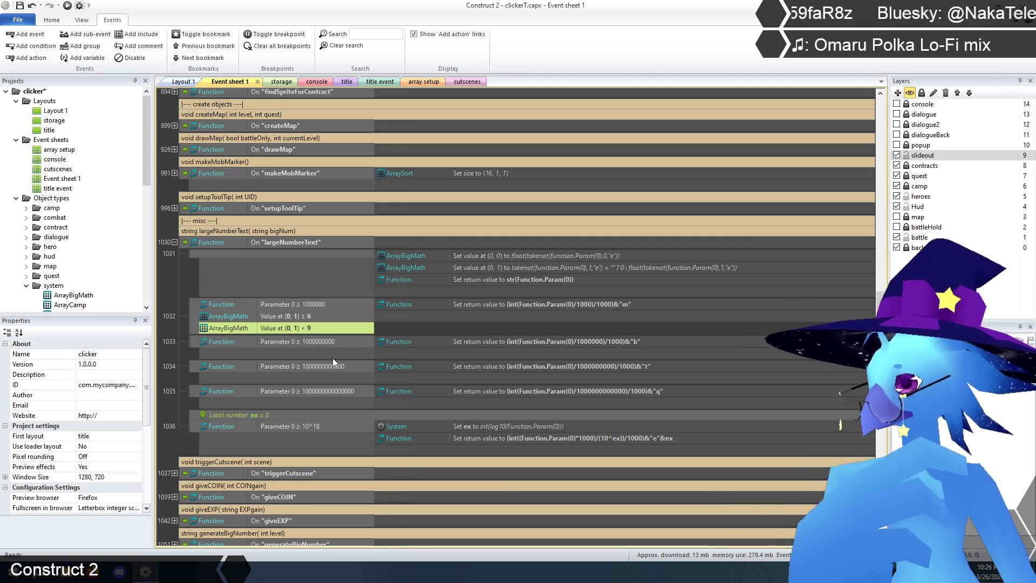
Paste both array conditions into event 1033 and set them to ≥ 9 and < 12
left_click(301, 316)
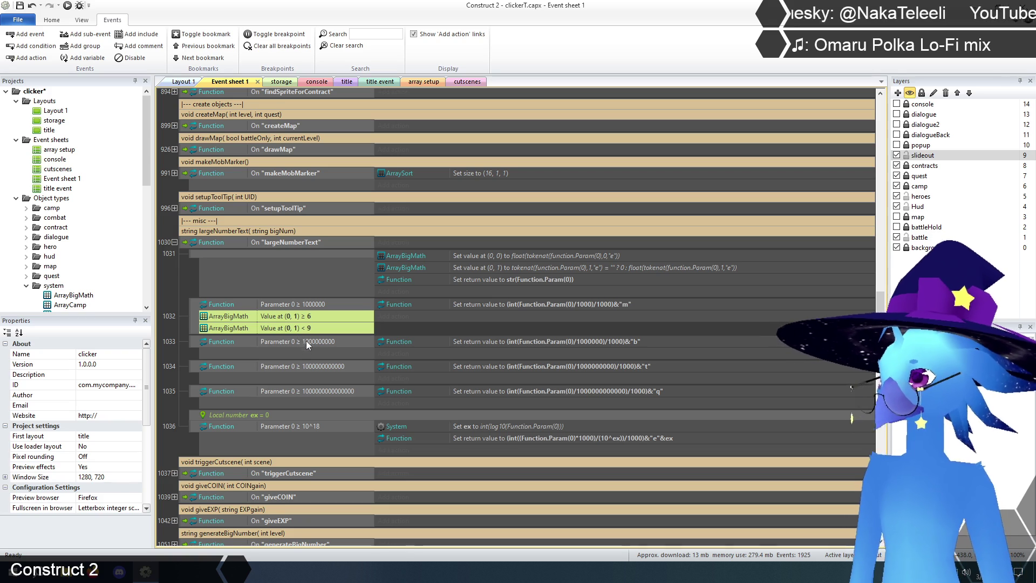
left_click(306, 341)
key("ctrl+v")
double_click(303, 354)
left_click(335, 462)
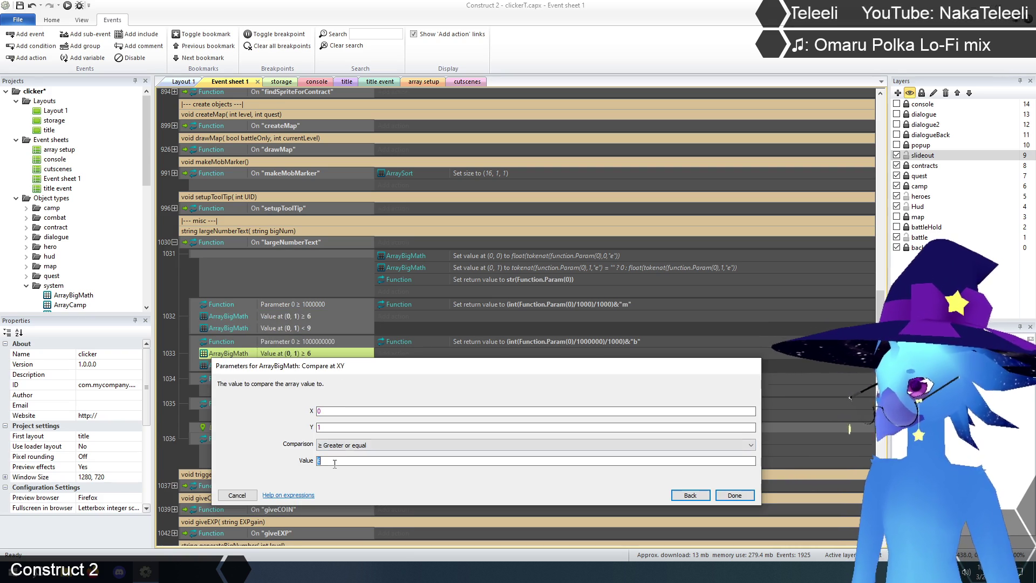
type("9")
left_click(723, 495)
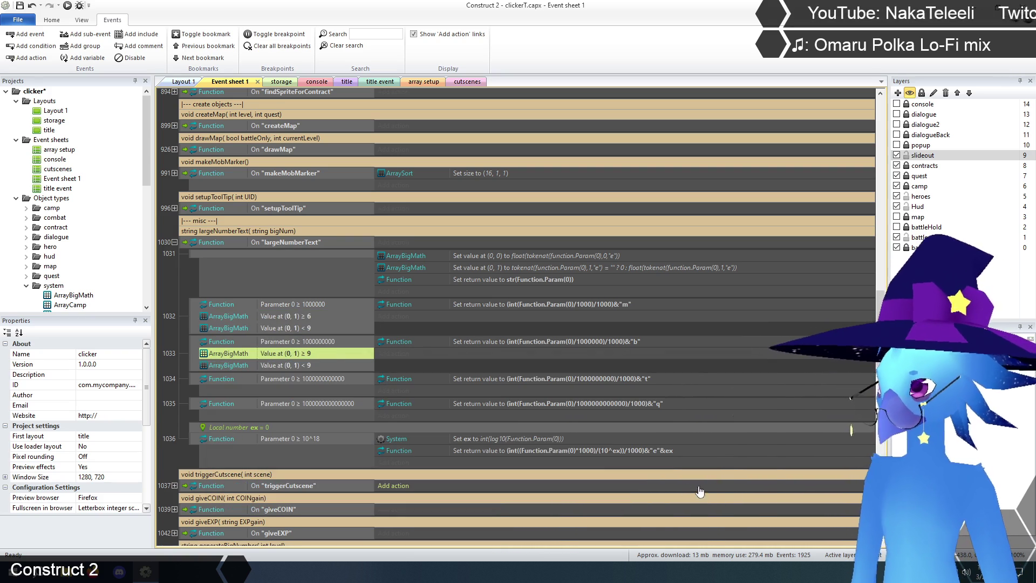
double_click(308, 366)
left_click(330, 461)
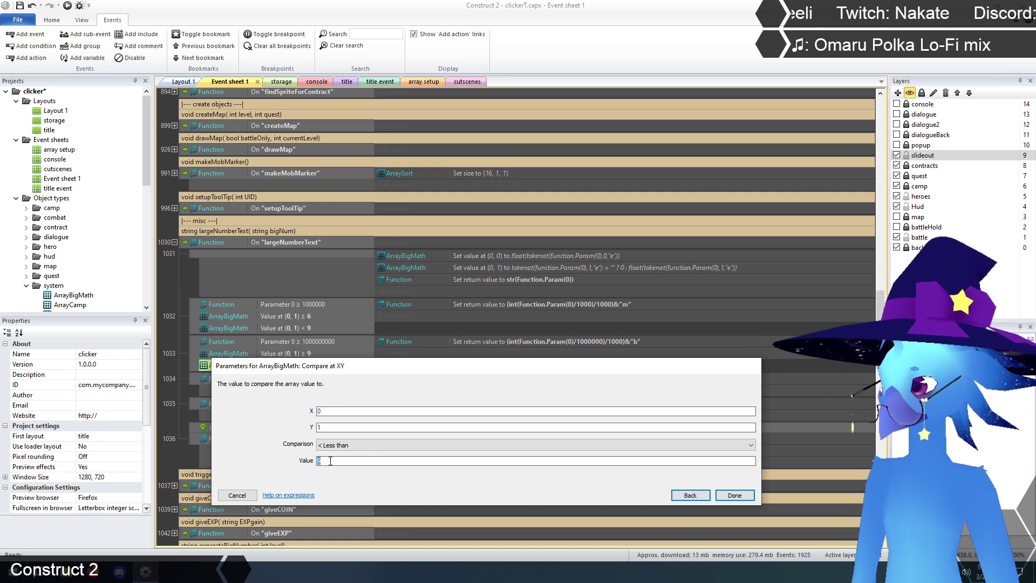
left_click(733, 496)
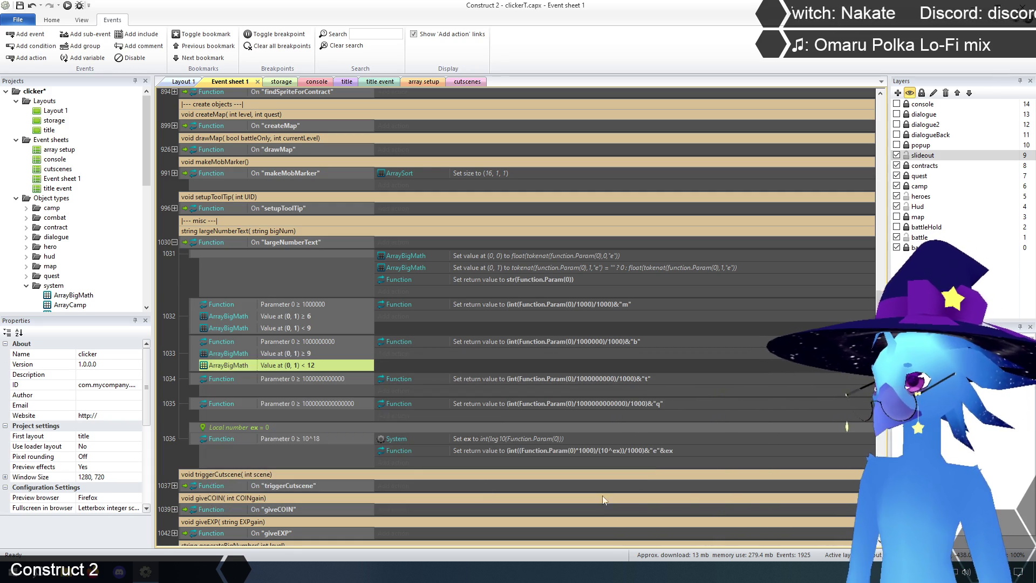
scroll(322, 400, "down", 1)
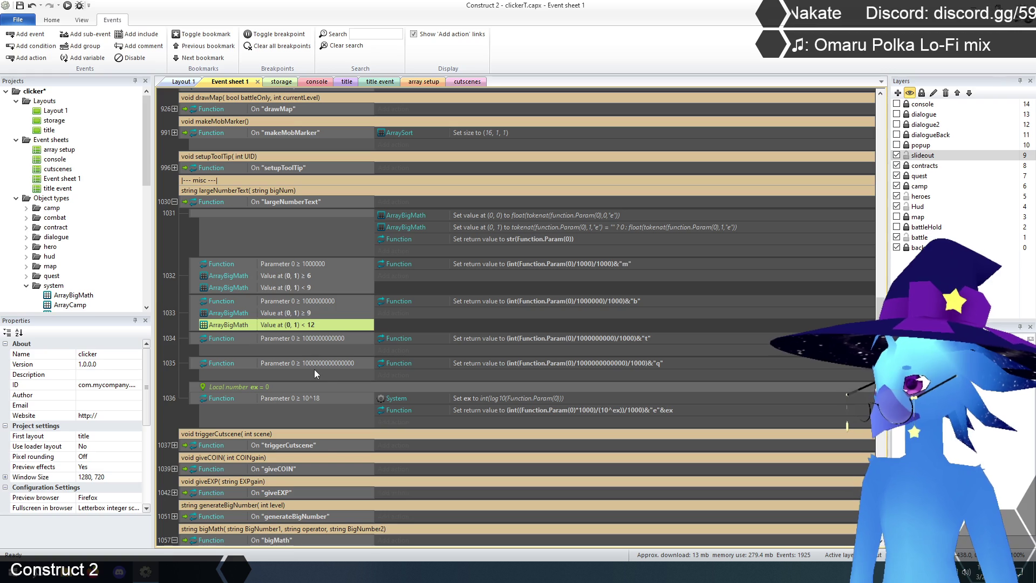
Paste the two array conditions into event 1034 and set them to ≥ 12 and < 15
left_click(311, 339)
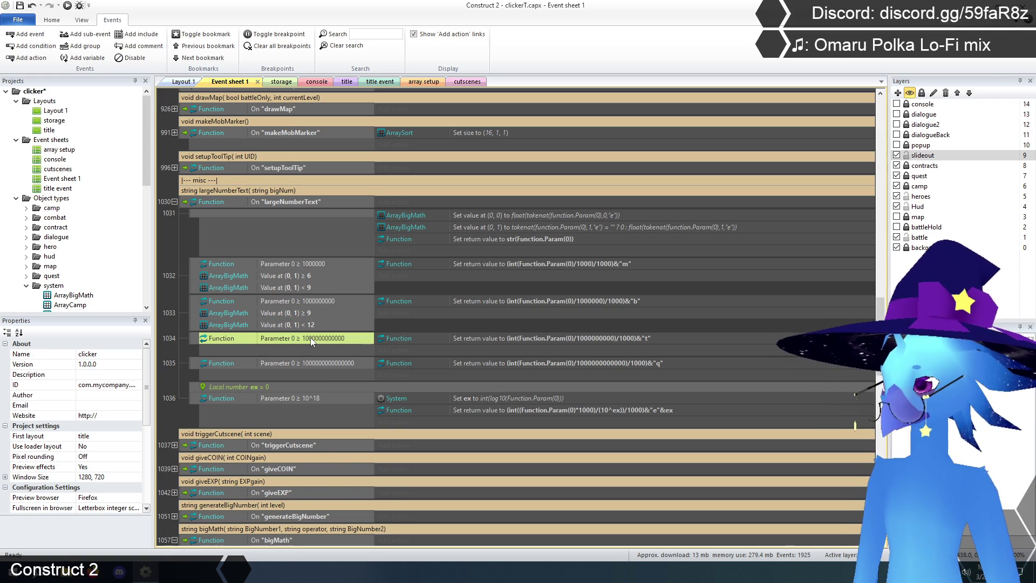
key("ctrl+v")
double_click(306, 350)
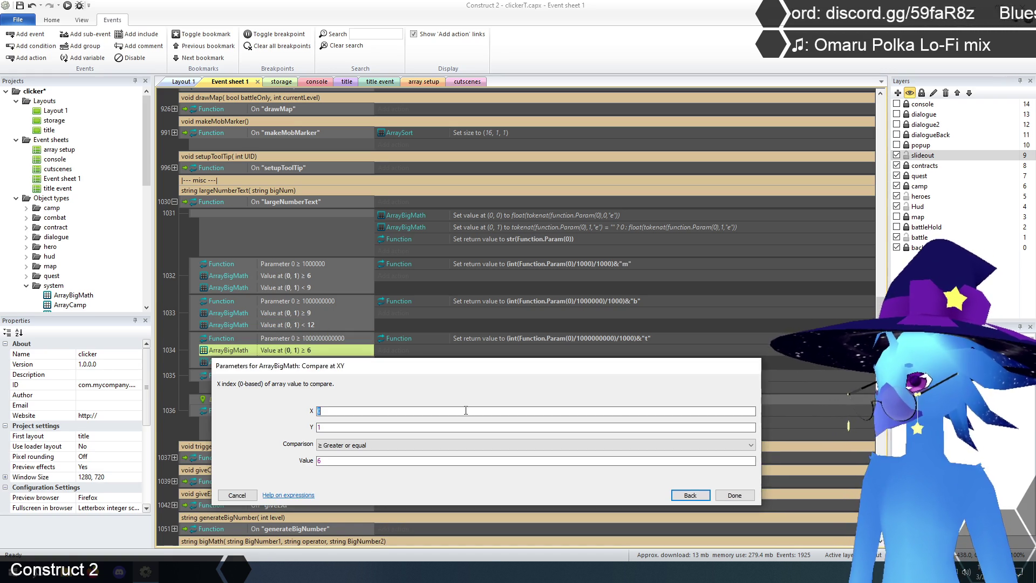
double_click(331, 461)
type("12")
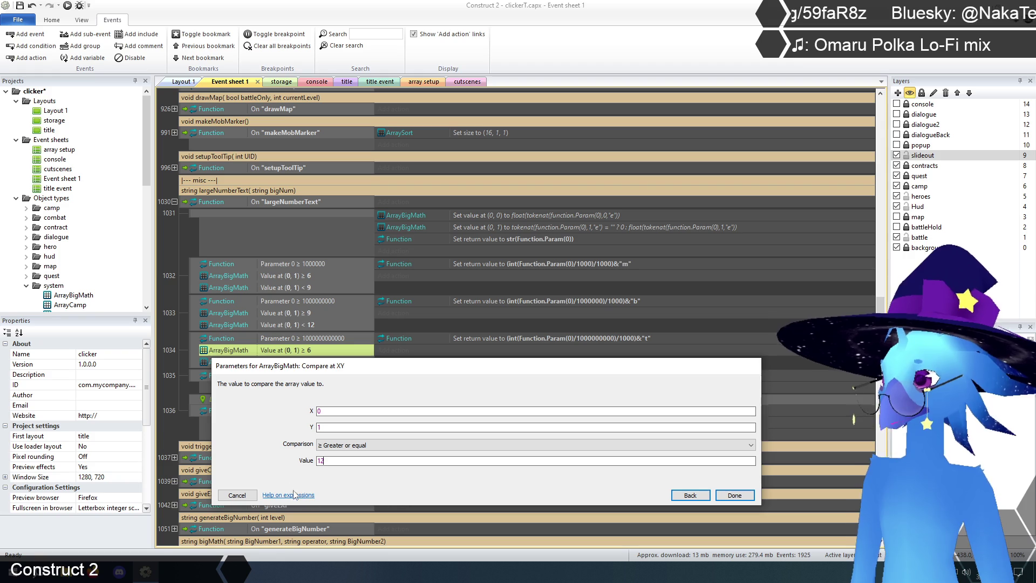
left_click(734, 495)
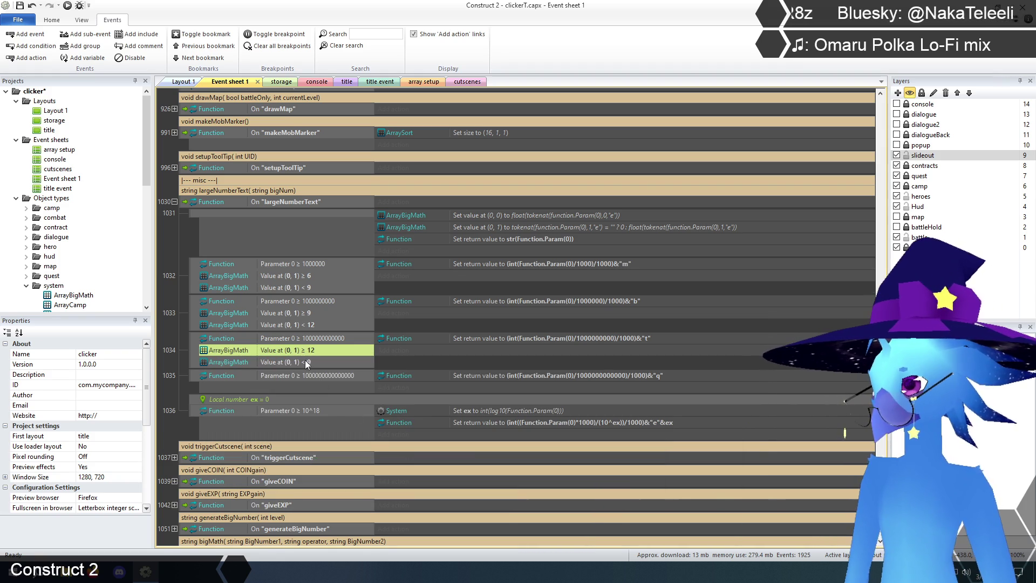
double_click(305, 362)
double_click(332, 460)
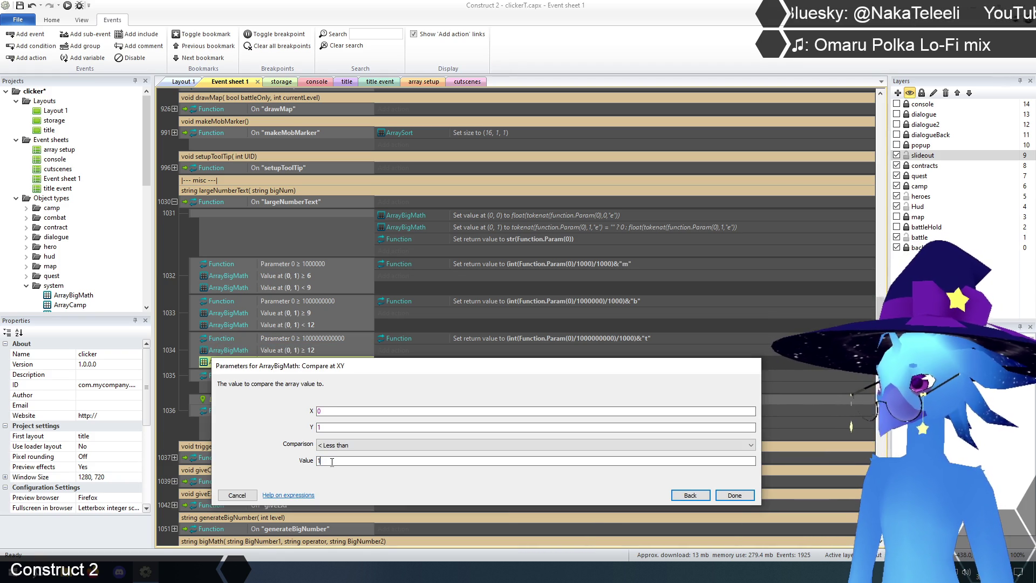
left_click(735, 495)
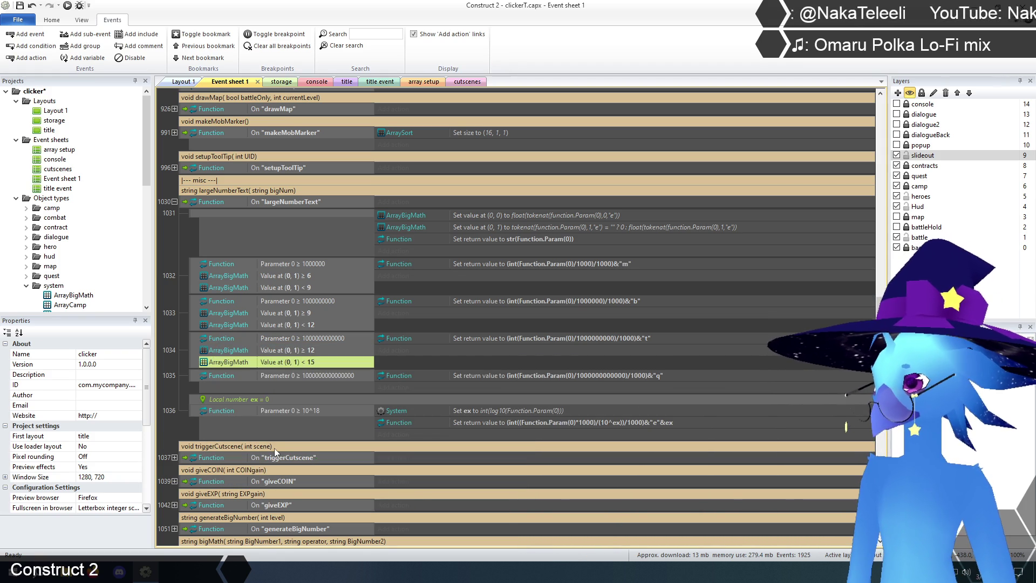
left_click(176, 354)
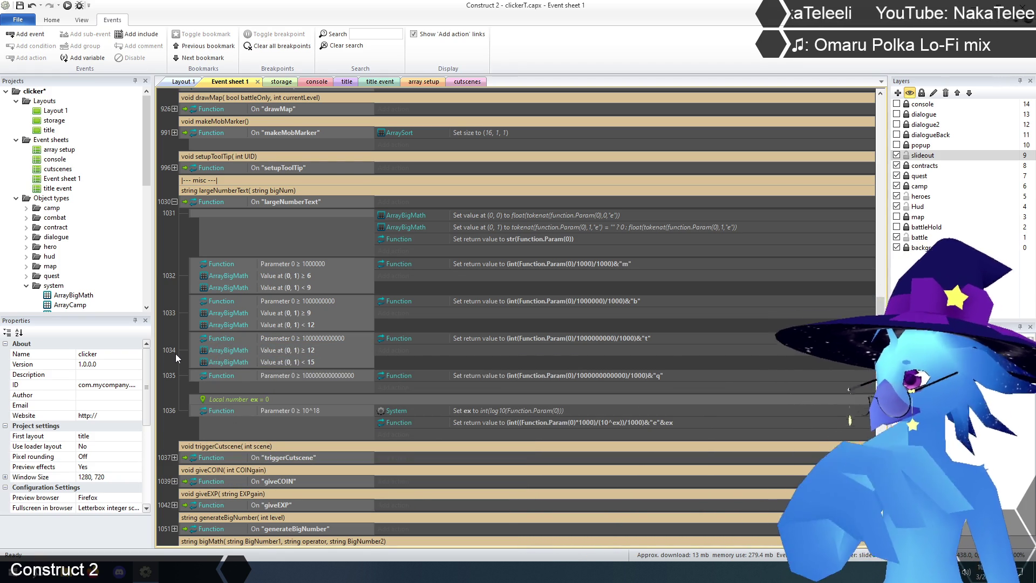
Paste the two array conditions into event 1035 and set them to ≥ 15 and < 18
left_click(297, 374)
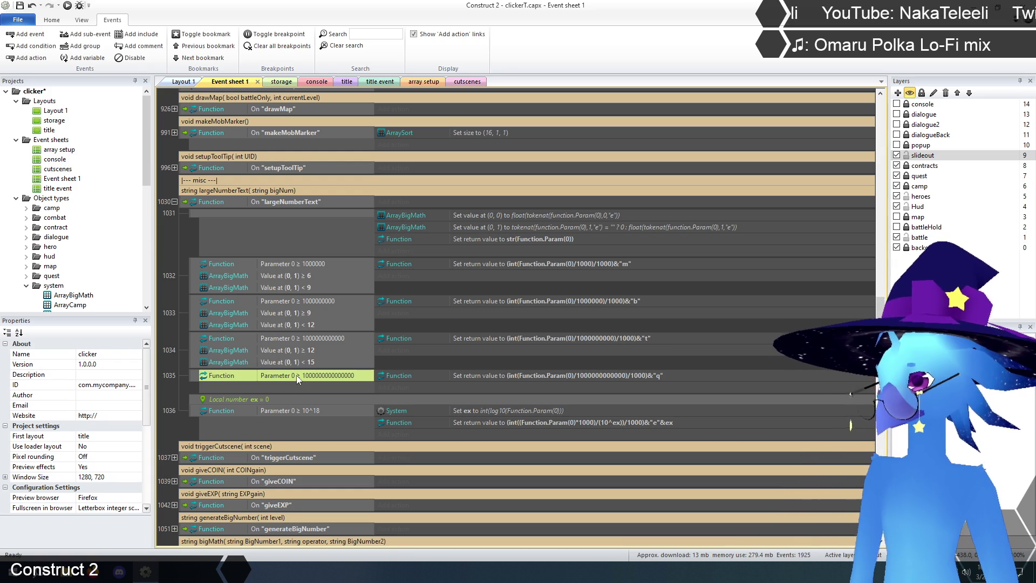
key("ctrl+v")
left_click(306, 387)
double_click(306, 387)
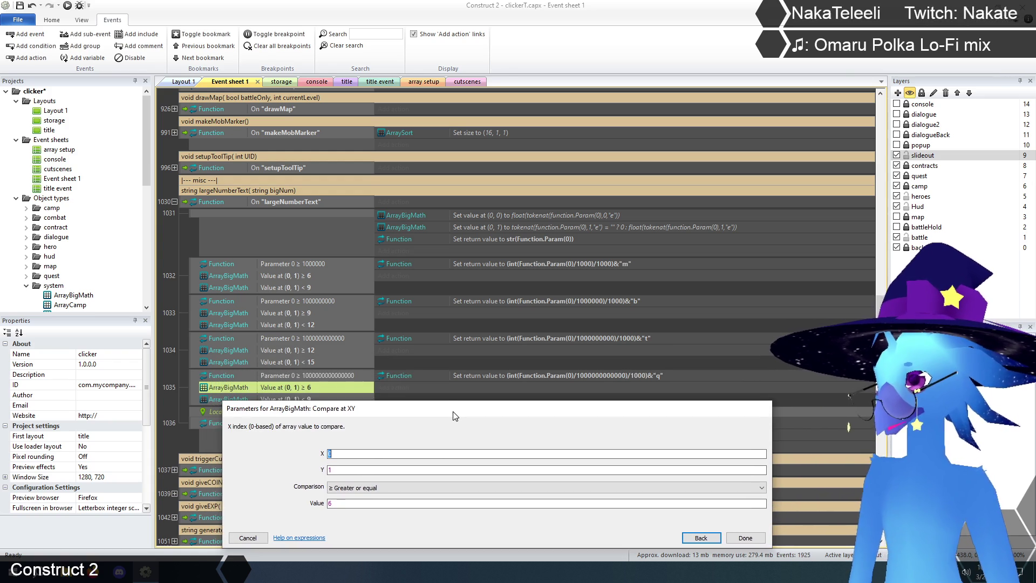
left_click(345, 503)
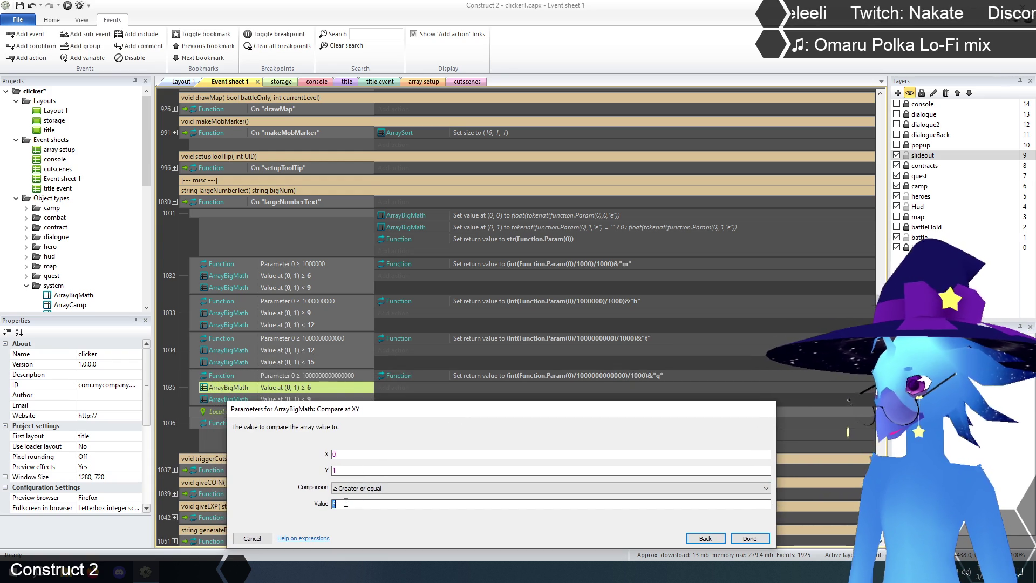
type("15")
left_click(740, 539)
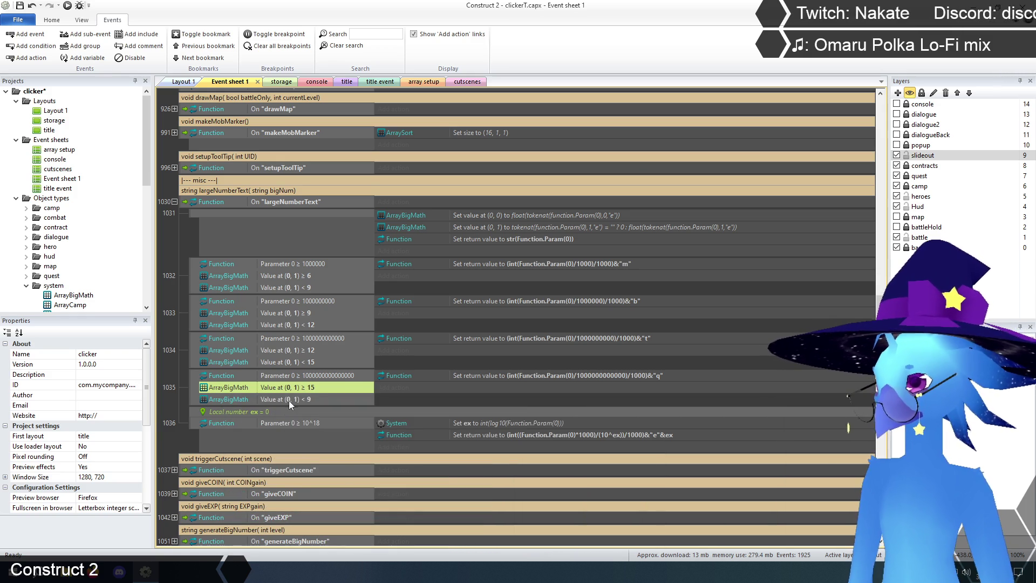
left_click(291, 400)
double_click(291, 403)
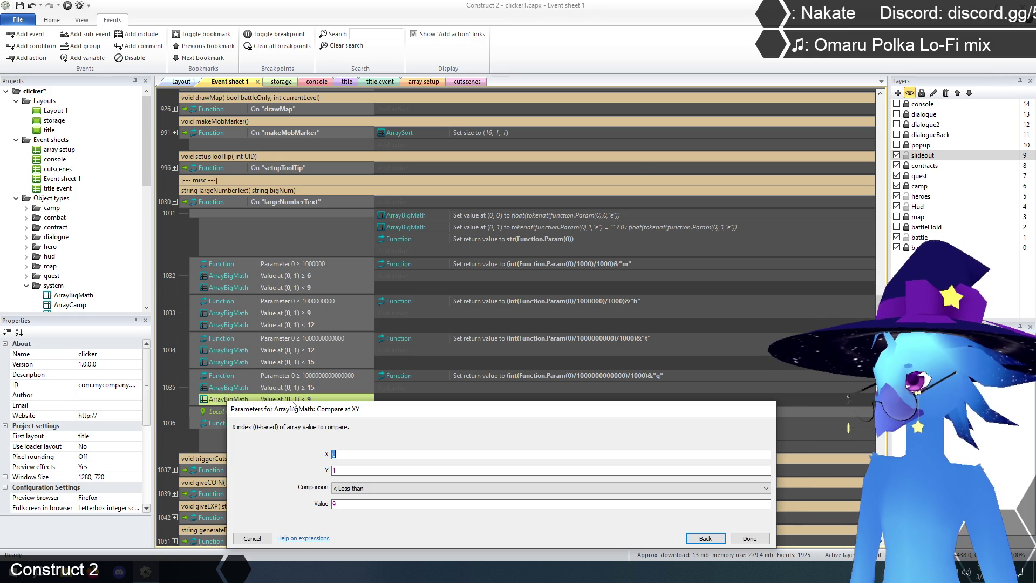
left_click(354, 505)
type("18")
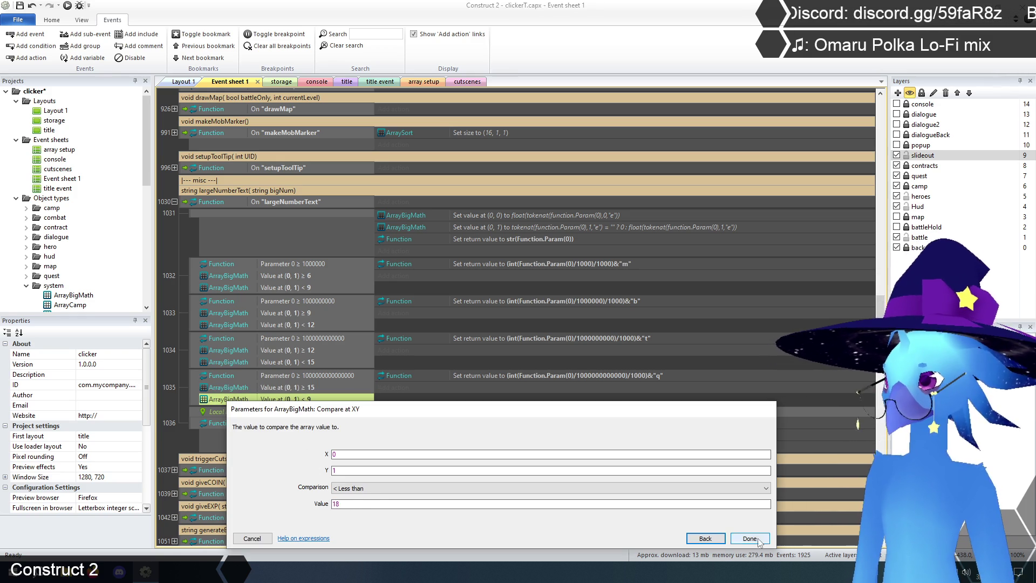
left_click(753, 539)
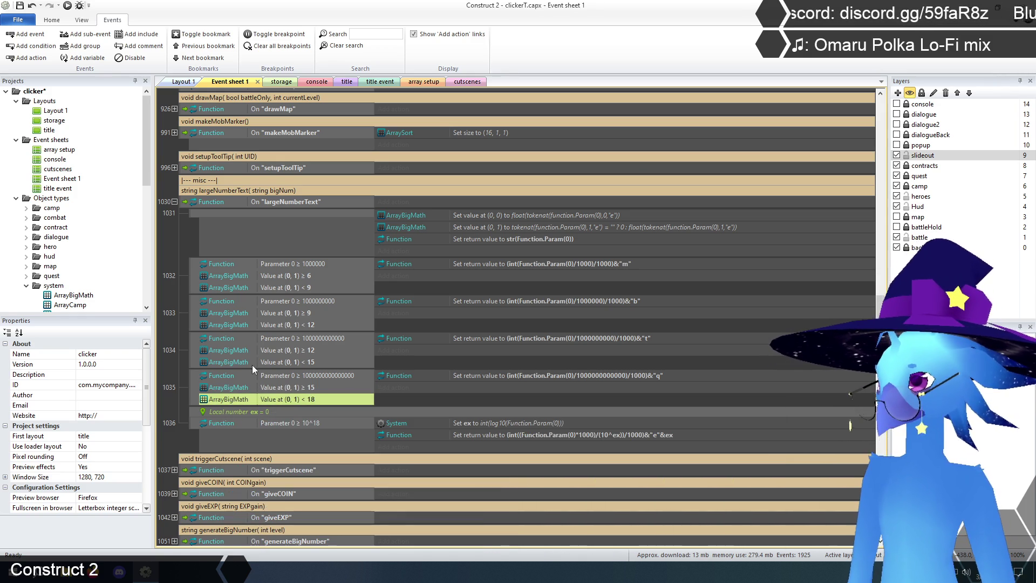
left_click(163, 408)
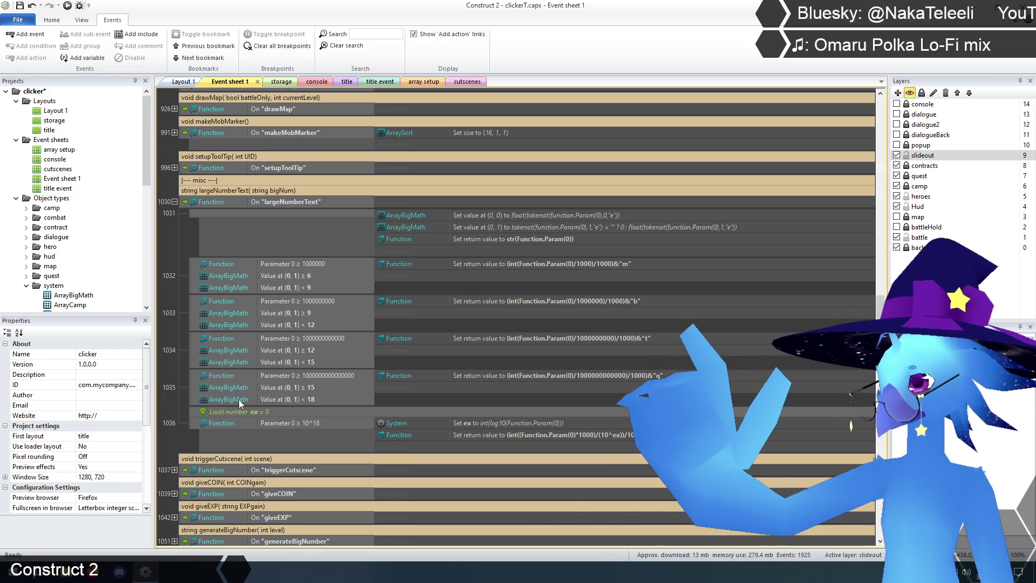
double_click(309, 376)
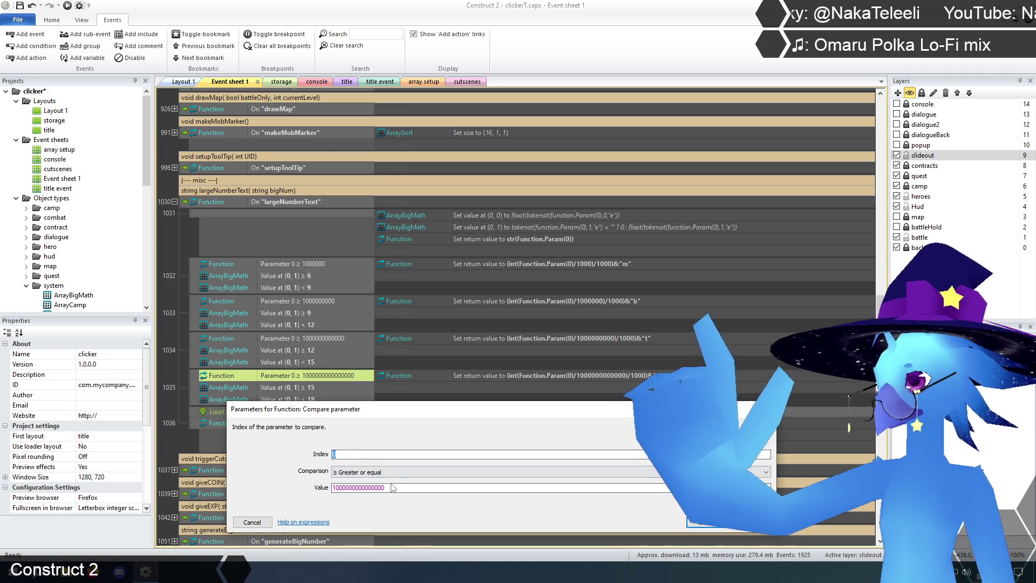
left_click(402, 489)
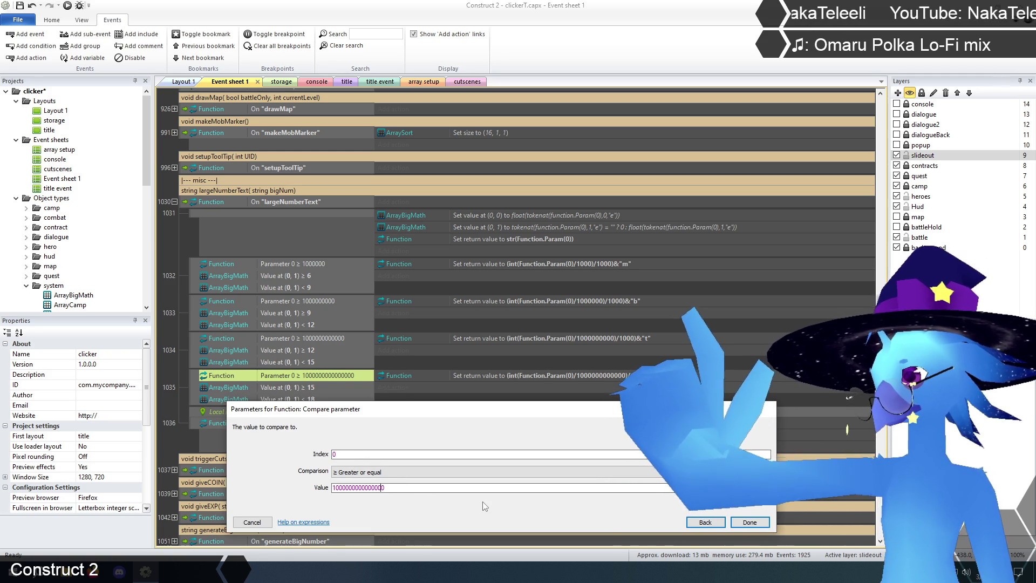
key("Left")
key("Left")
key("Left")
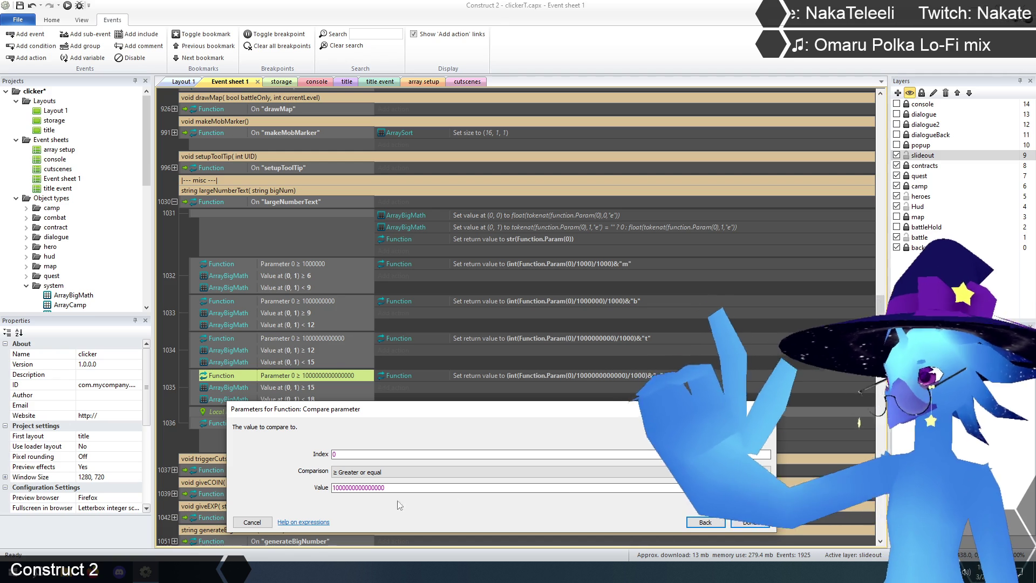
left_click(252, 522)
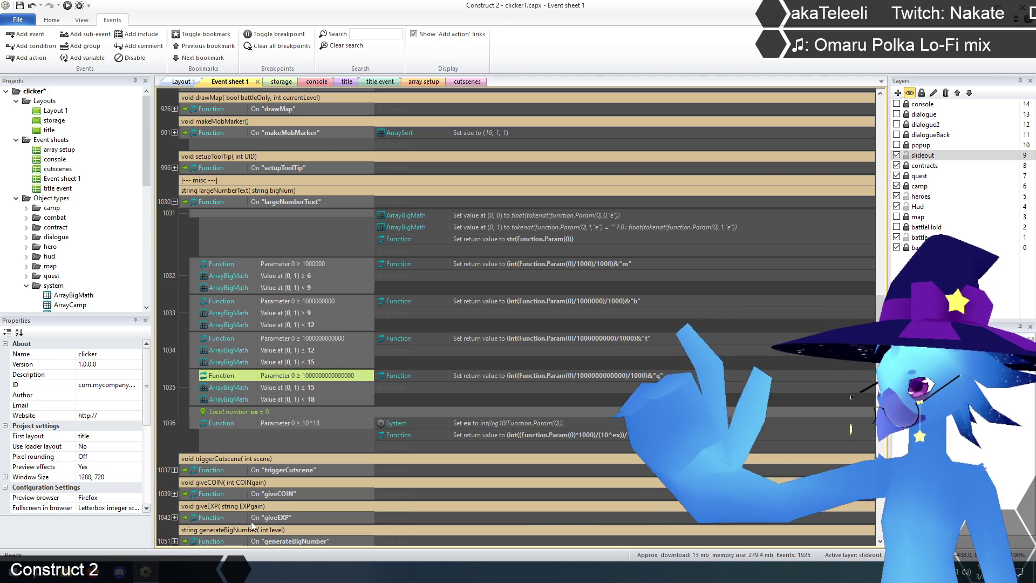
left_click(173, 362)
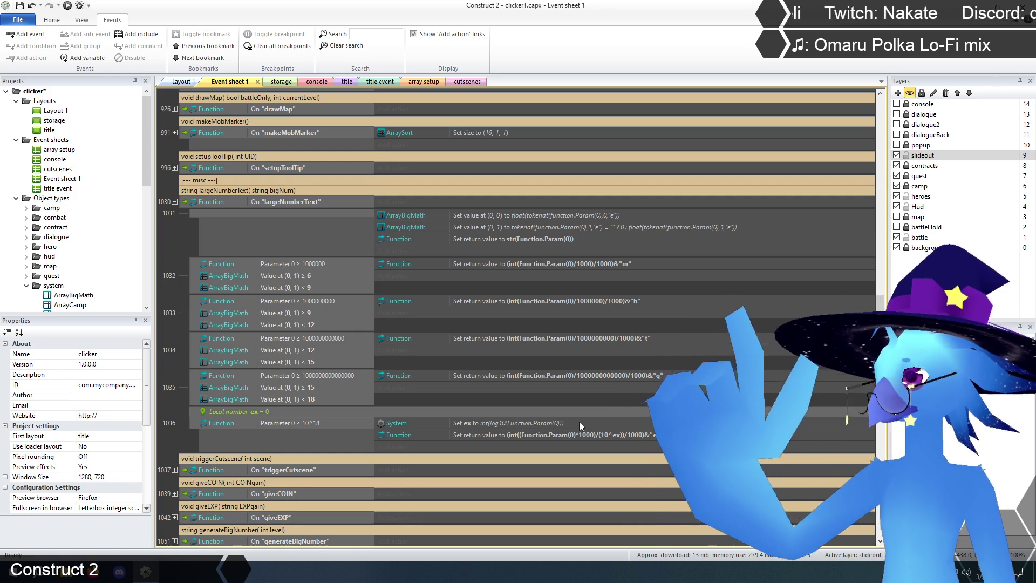
key("ctrl+z")
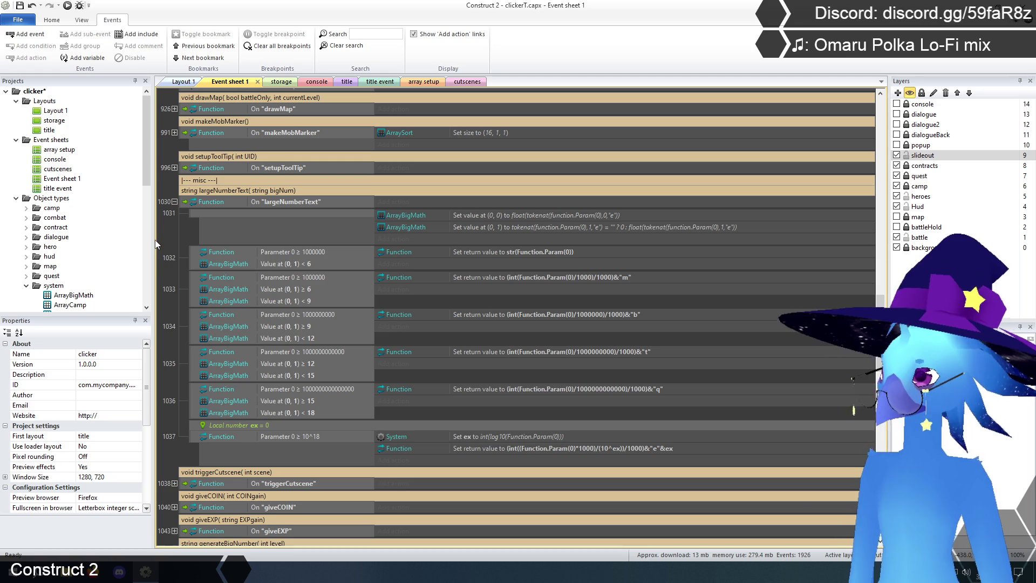
Open the new sub-event's Set return value action for editing
double_click(524, 251)
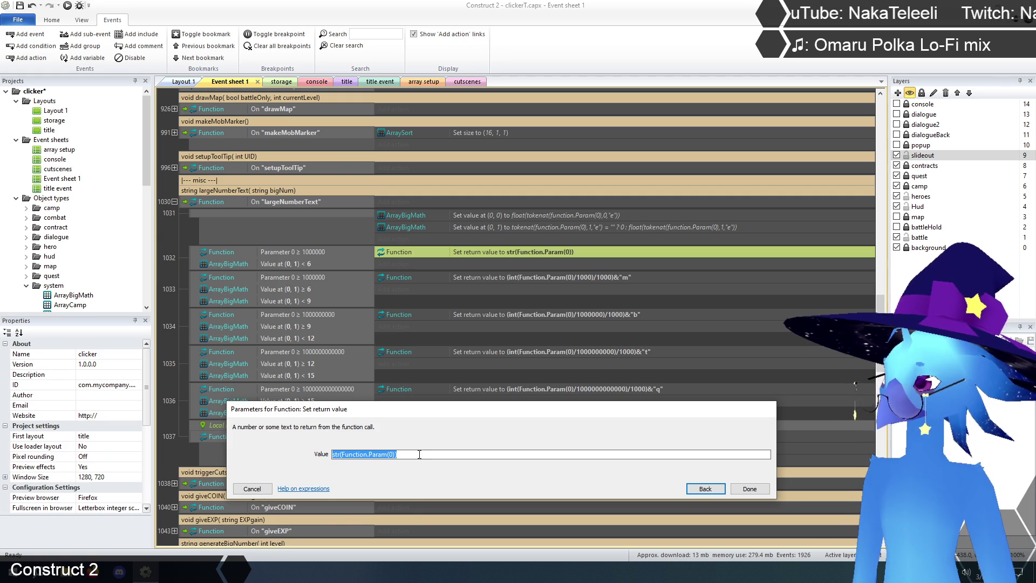
Replace str(Function.Param(0)) with ArrayBigMath.At(0,0)*(10^ArrayBigMath.At(0,1)) as event 1032's return value
type("array")
key("Return")
type(".At(0,0)*")
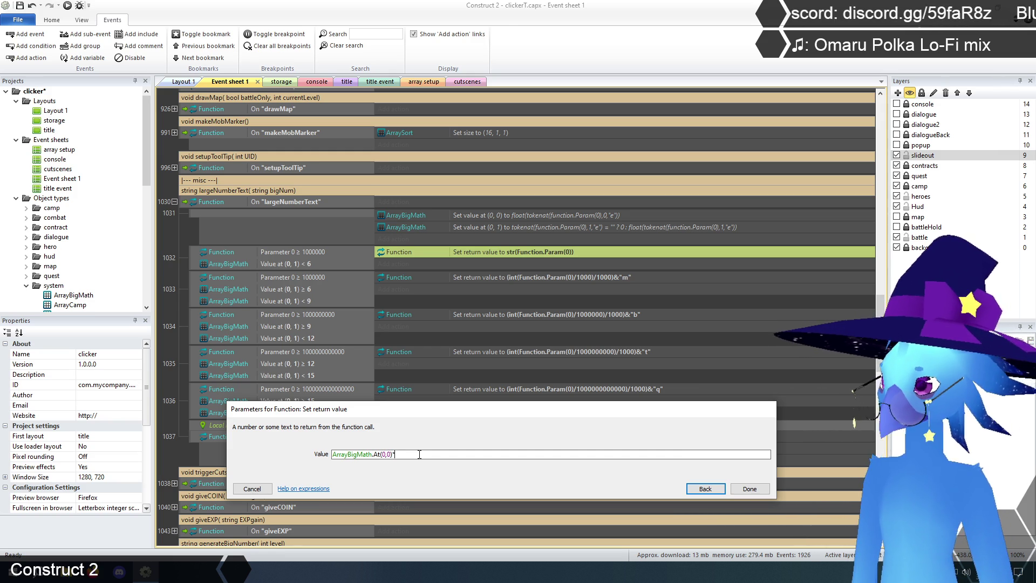
type("10^")
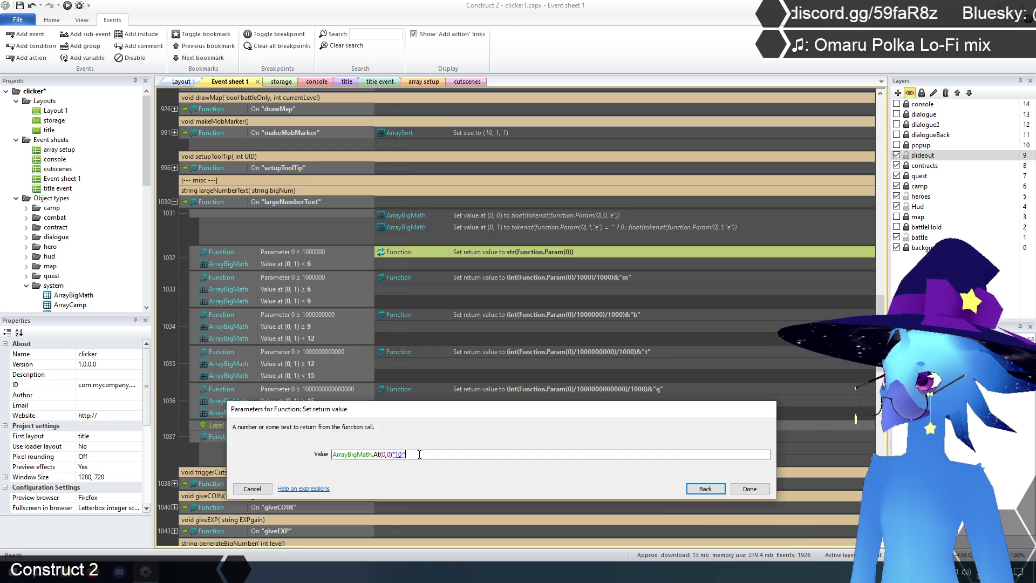
type("Ar")
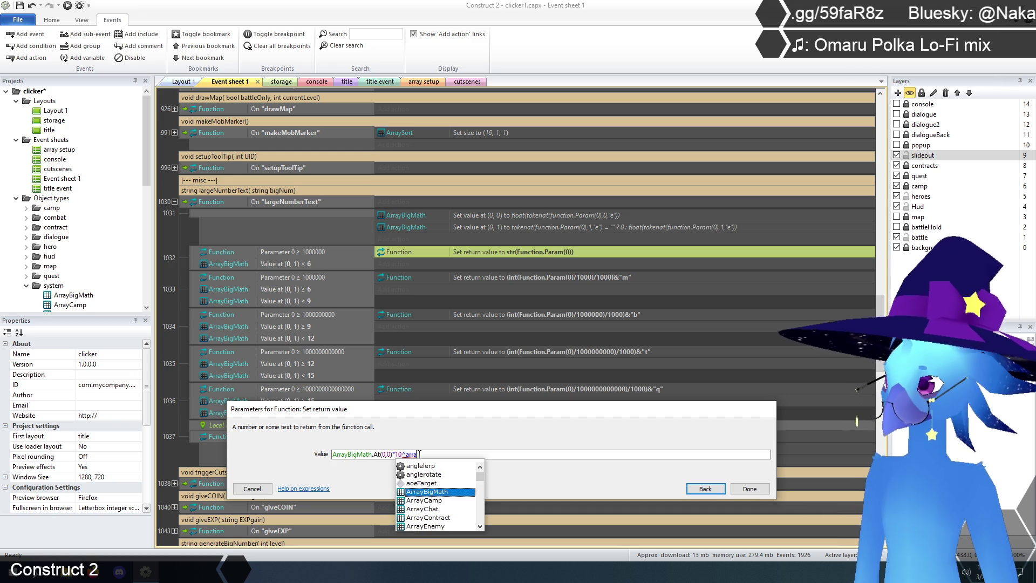
key("Return")
type(".at")
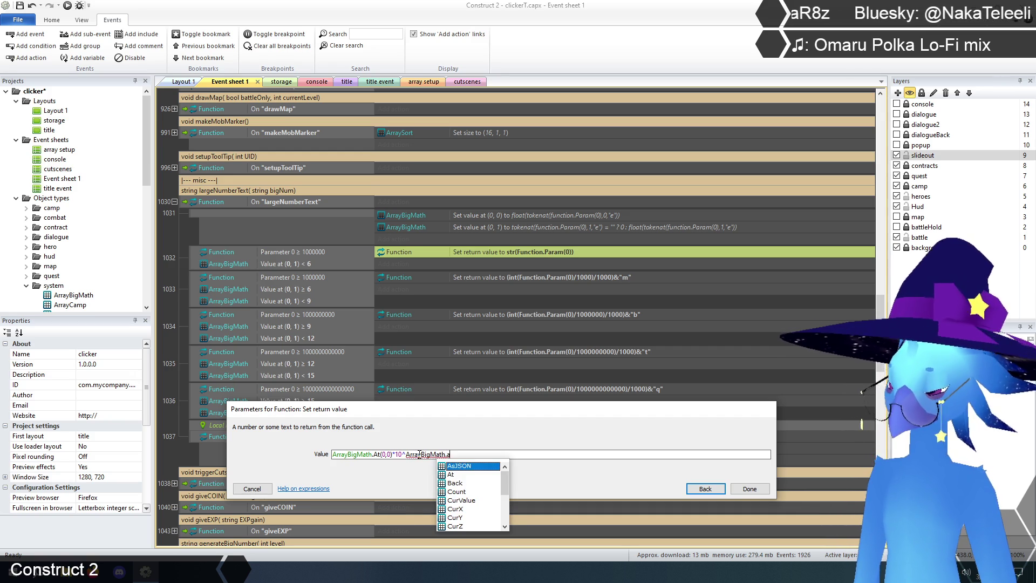
key("Return")
type("(0")
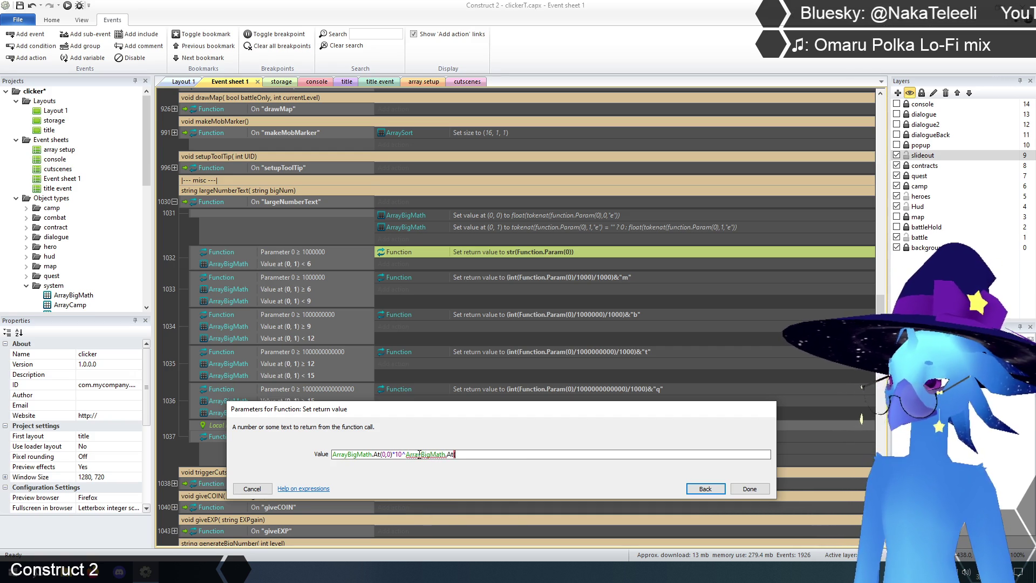
type(",1")
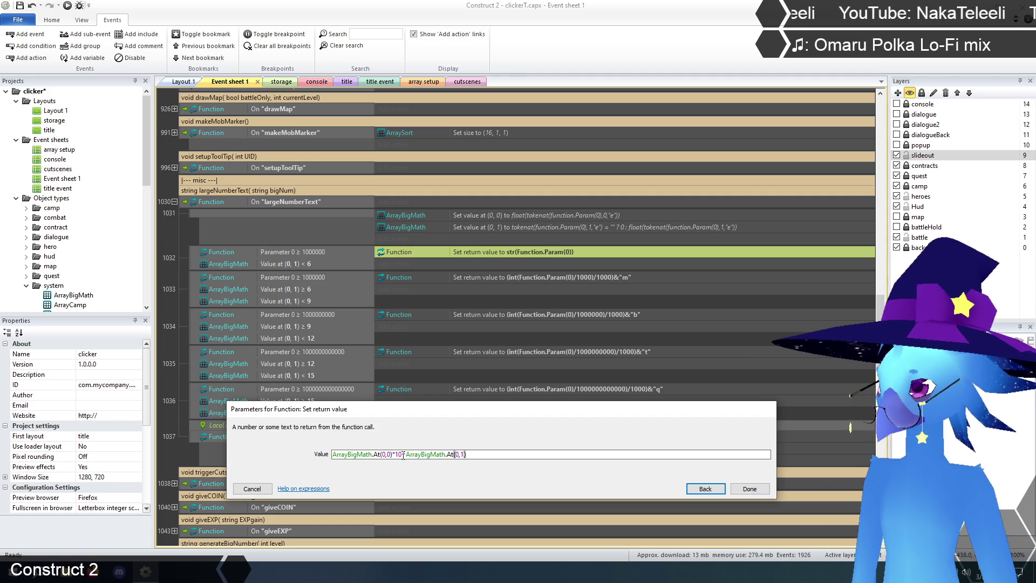
type("(0,0")
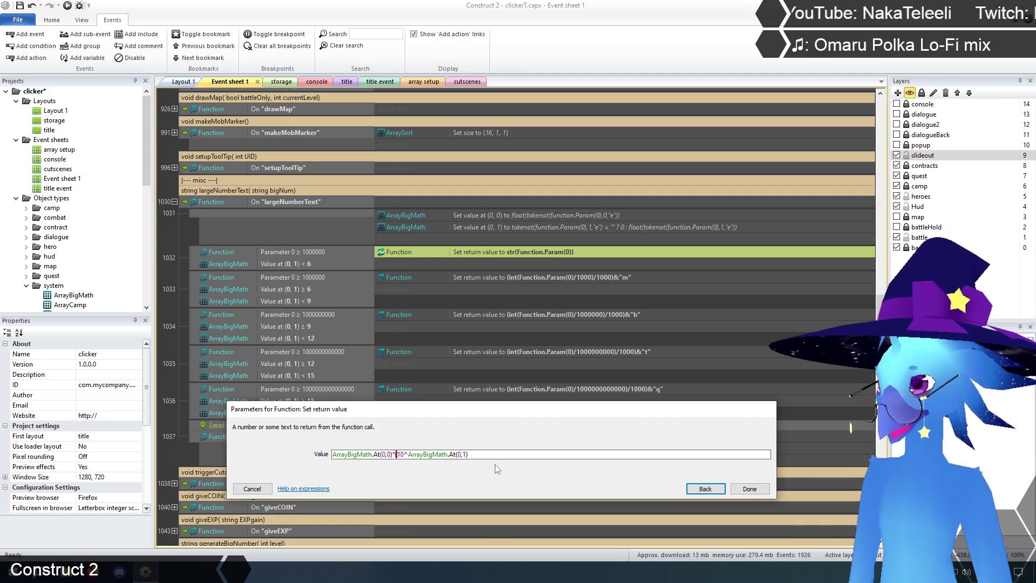
type(")")
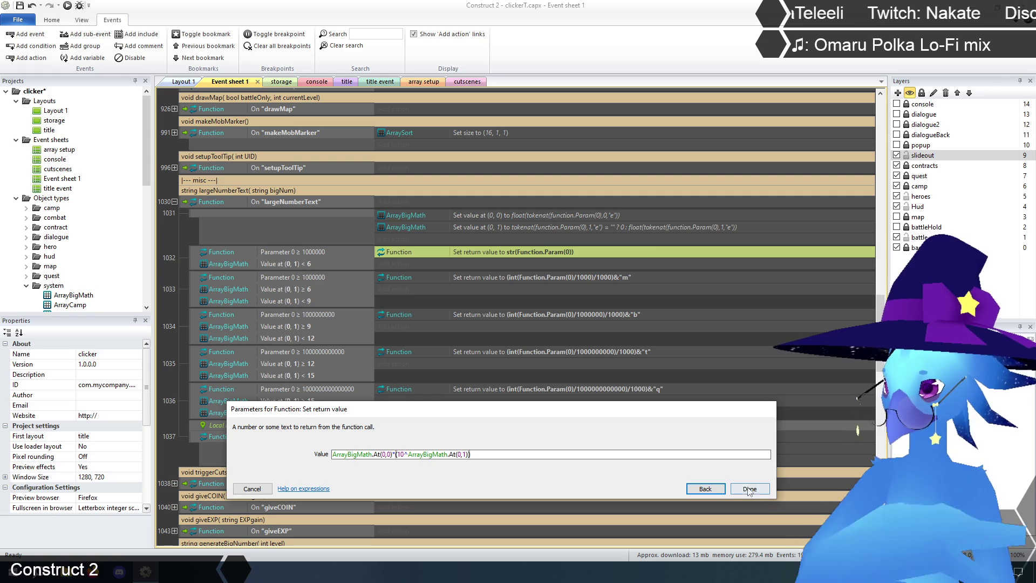
left_click(750, 489)
left_click(184, 230)
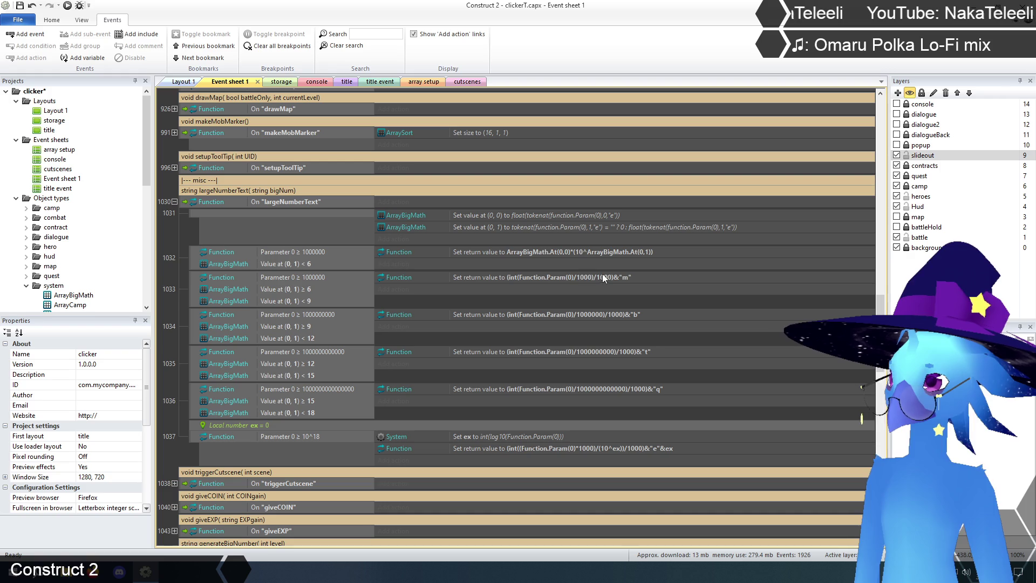
left_click(554, 250)
Wrap event 1032's return expression in str( ... ) so it returns a string
double_click(554, 250)
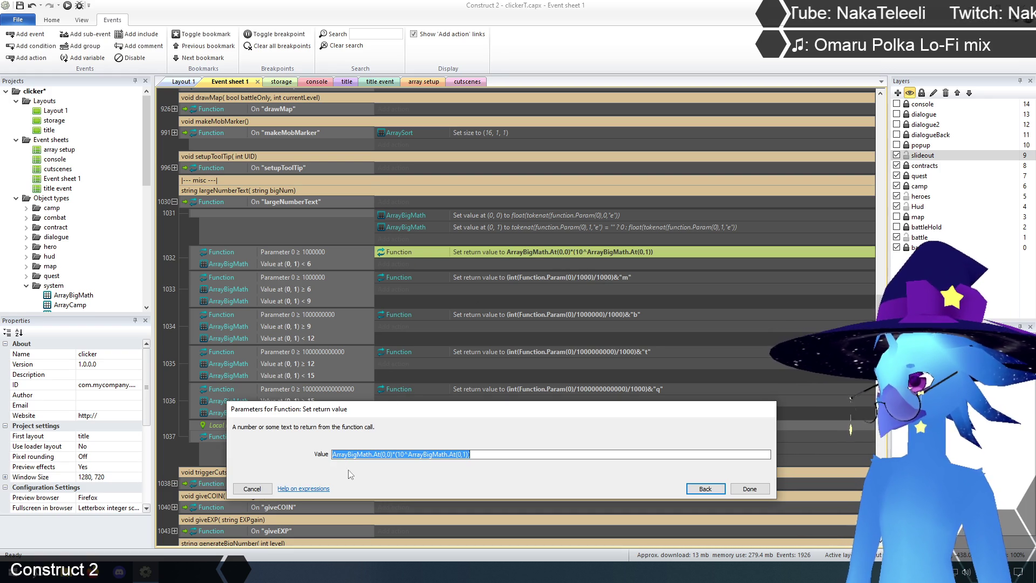
left_click(492, 454)
key("Home")
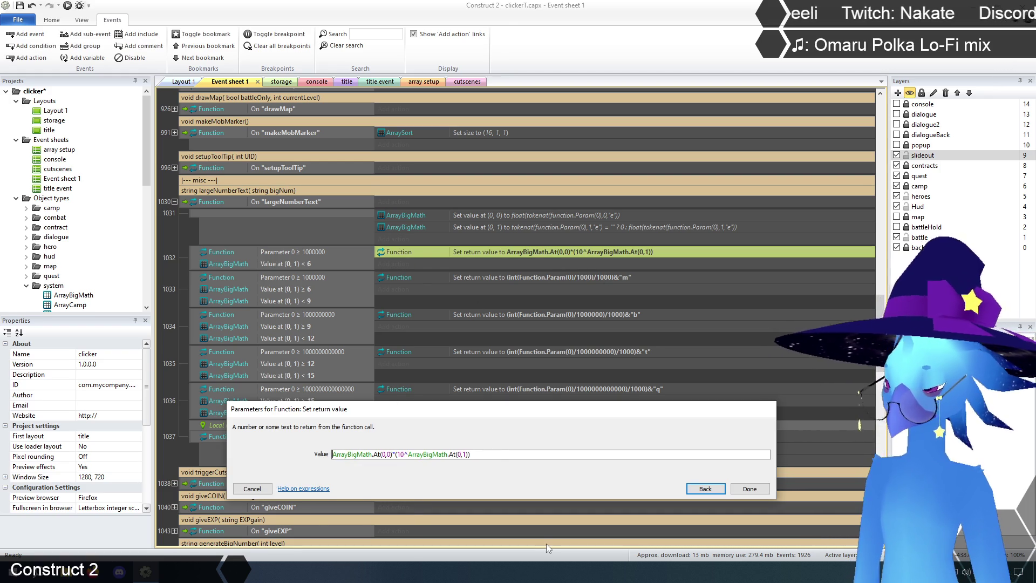
type("str")
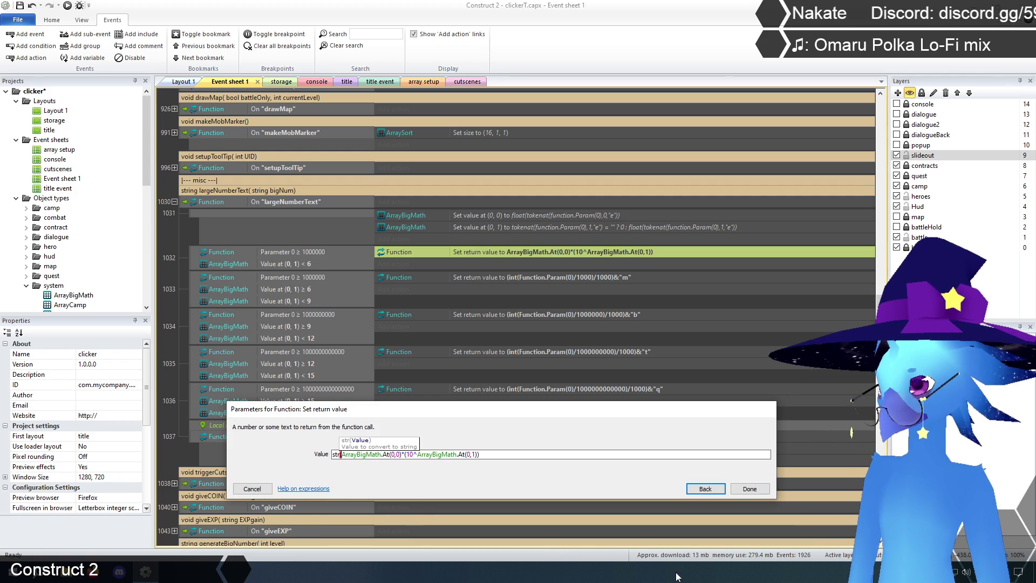
type("(")
left_click(504, 454)
type(")")
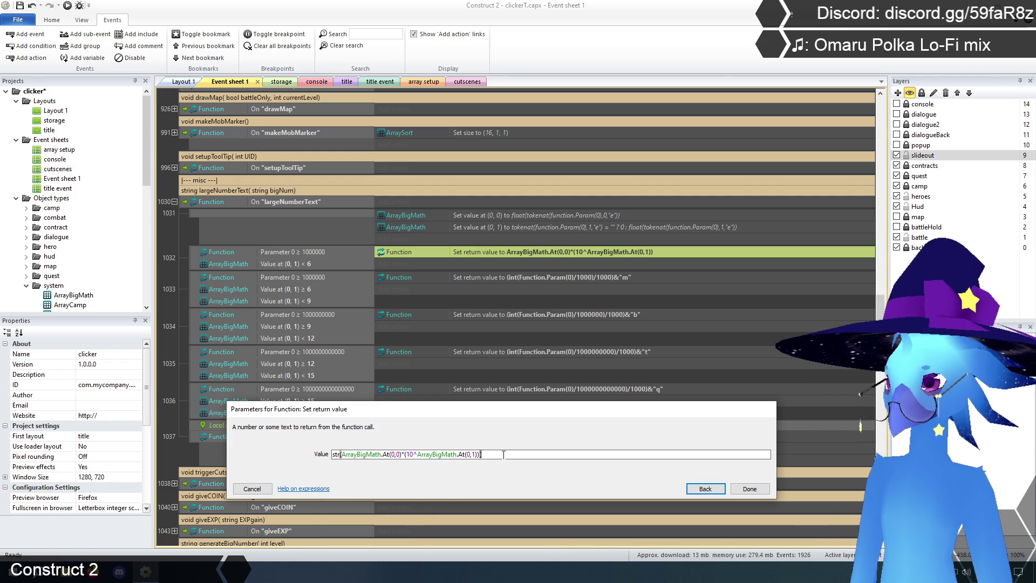
left_click(750, 489)
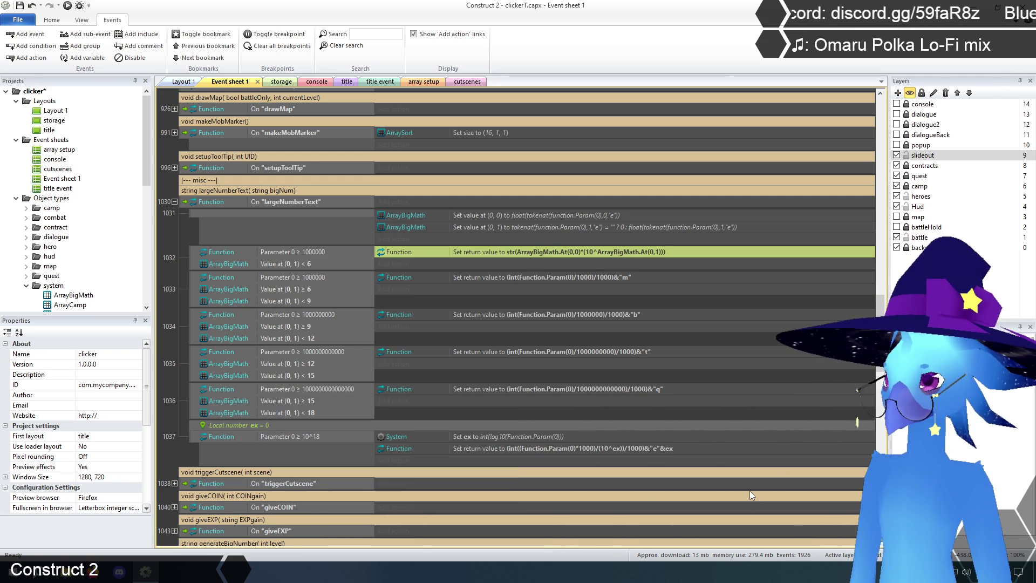
Delete the Function Parameter 0 ≥ 1000000 condition from event 1032, leaving only ArrayBigMath Value at (0, 1) < 6
left_click(180, 229)
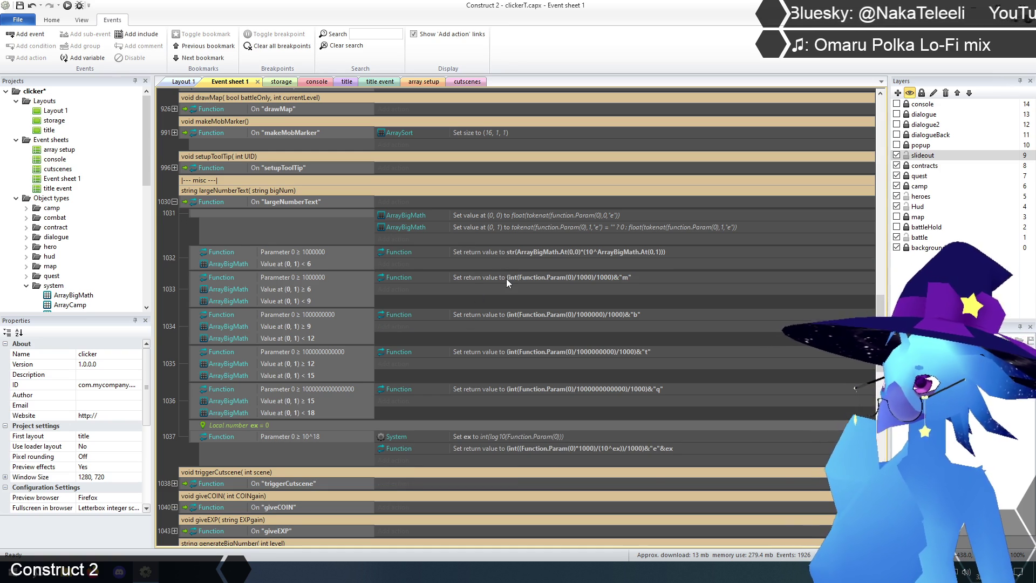
left_click(287, 250)
key("Delete")
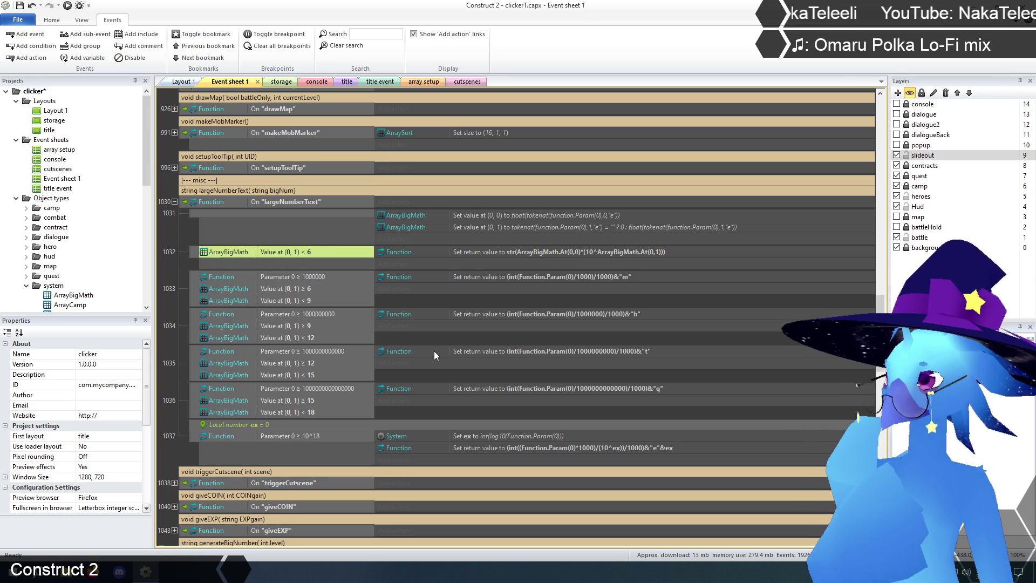
left_click(176, 259)
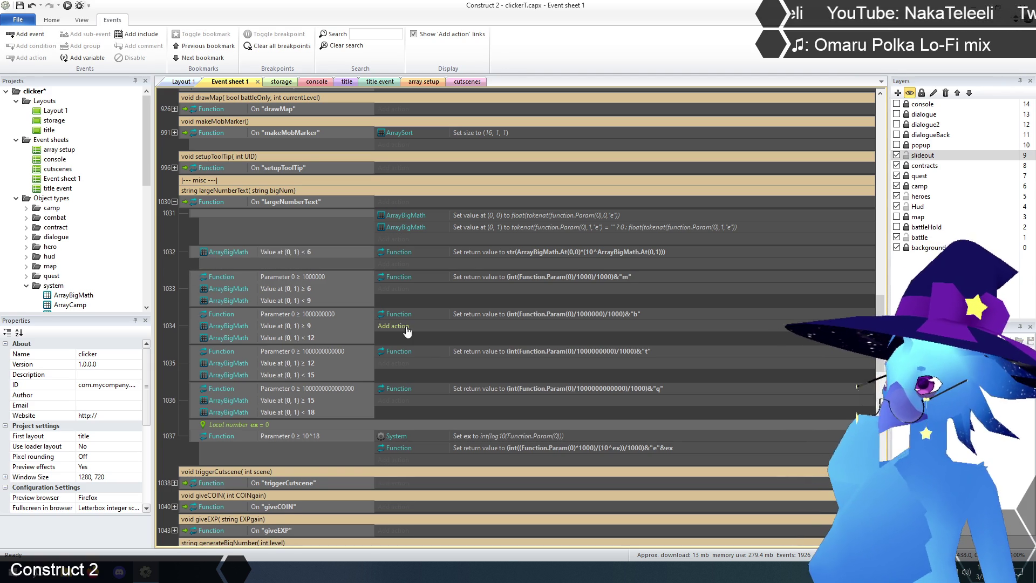
double_click(505, 275)
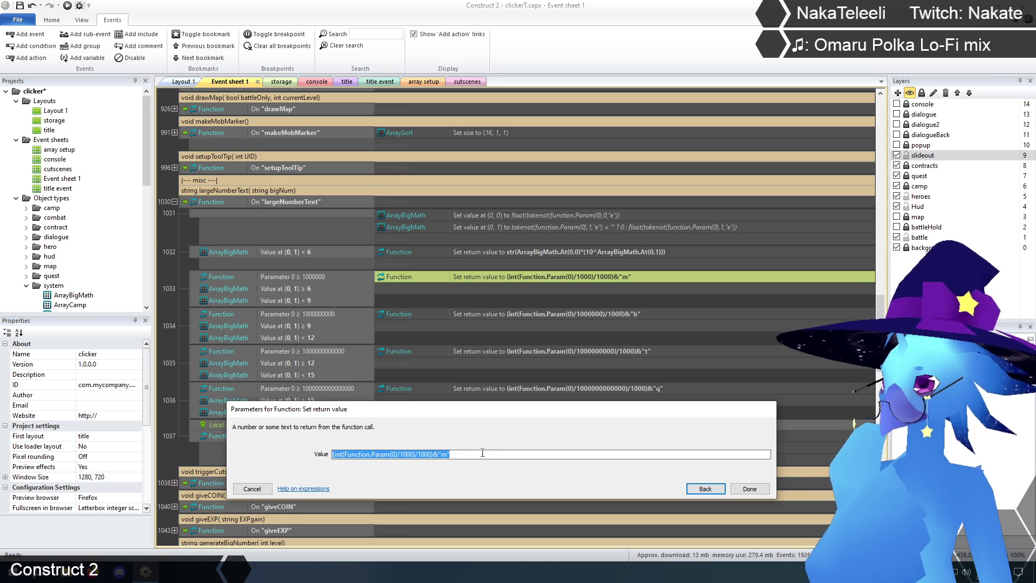
Bring up event 1033's Set return value parameters and shift the dialog slightly down
left_click(481, 453)
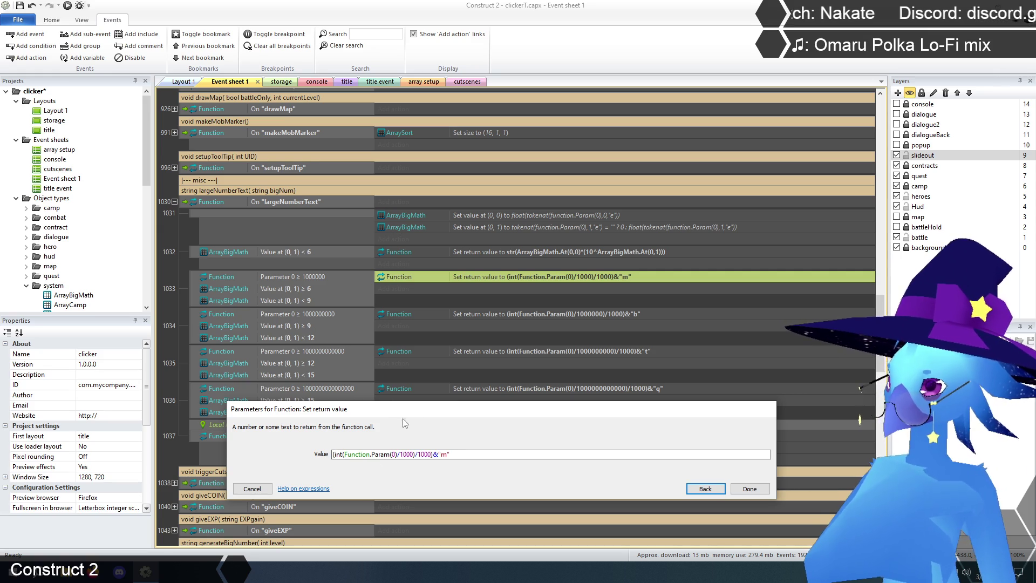
mouse_move(435, 414)
left_mouse_down()
mouse_move(438, 460)
mouse_move(437, 435)
left_mouse_up()
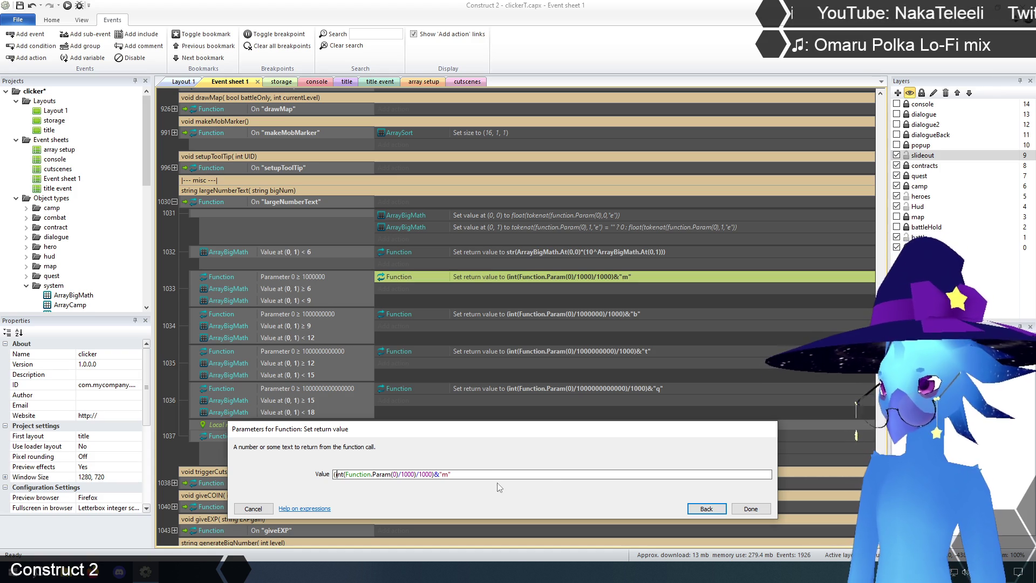
Replace event 1033's return expression with ArrayBigMath.At(0,0)*(10^ArrayBigMath.At(0,1))
mouse_move(486, 434)
left_mouse_down()
mouse_move(553, 421)
mouse_move(565, 407)
mouse_move(575, 417)
left_mouse_up()
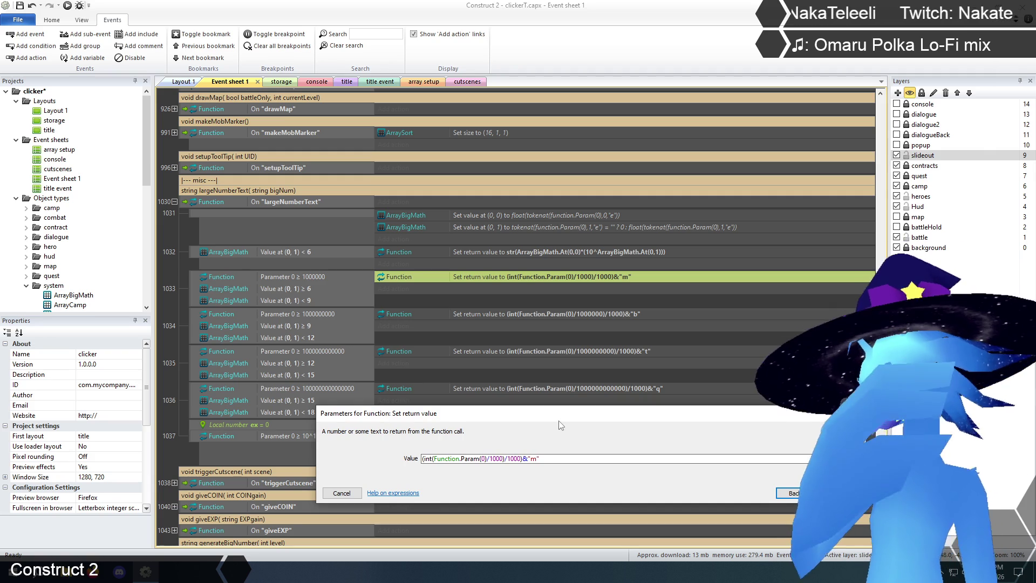
left_click(543, 458)
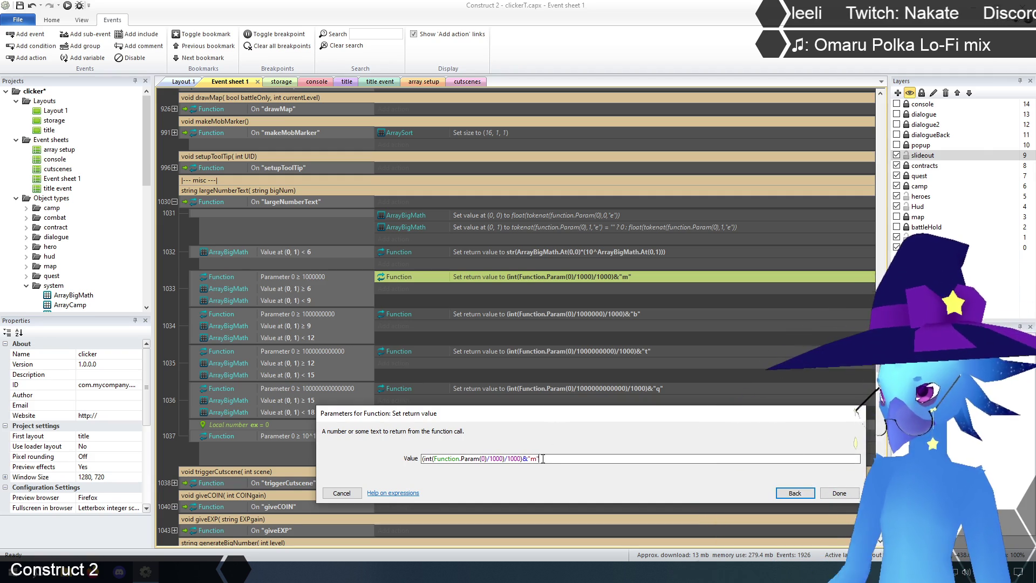
key("ctrl+a")
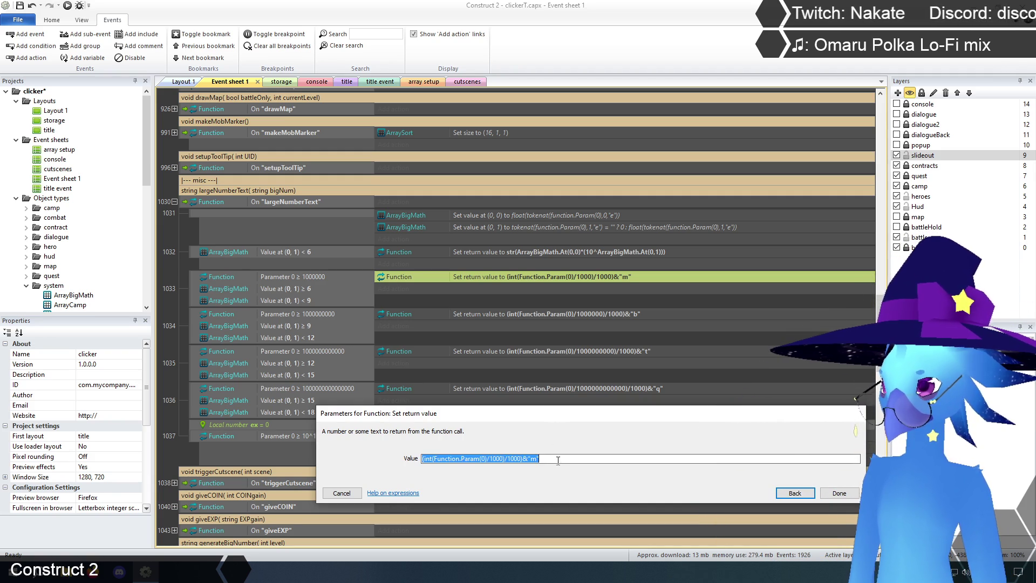
key("BackSpace")
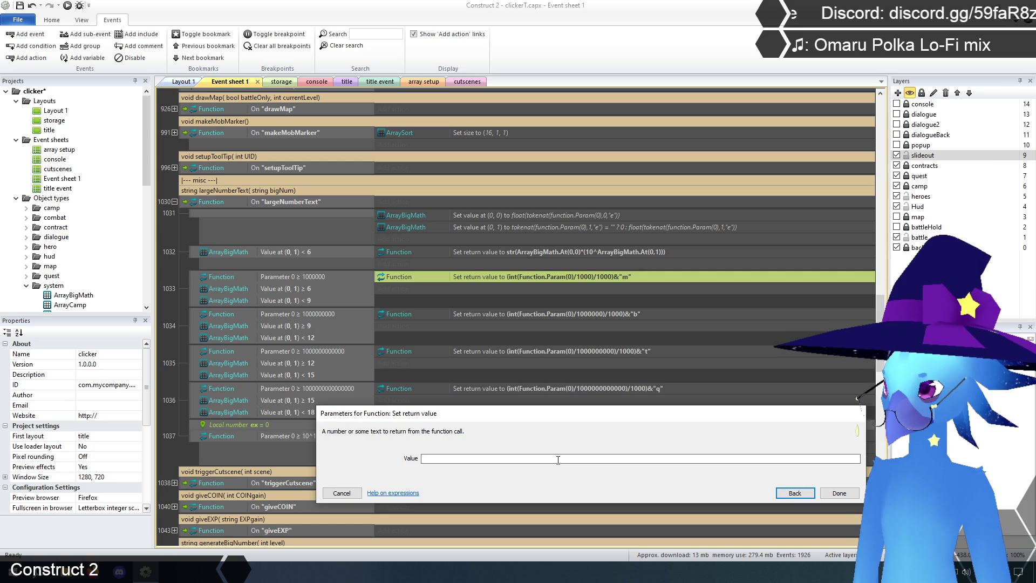
type("array")
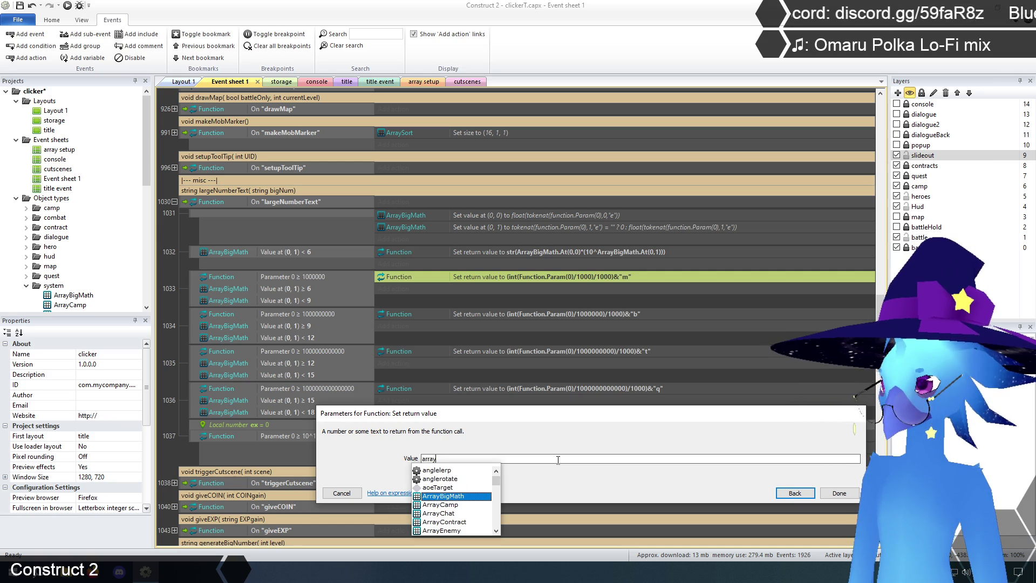
key("Tab")
type(".At")
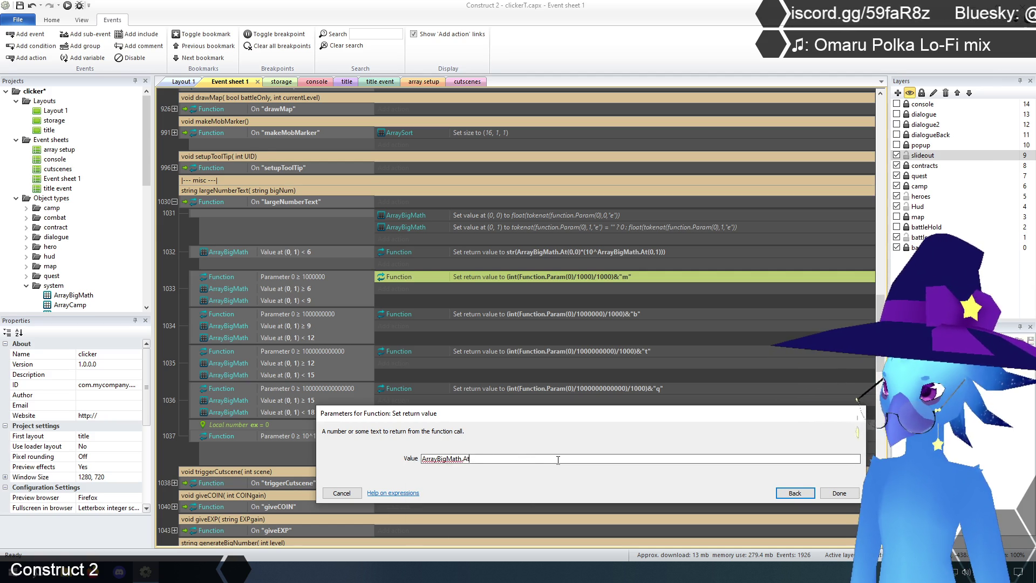
type("(0,0)")
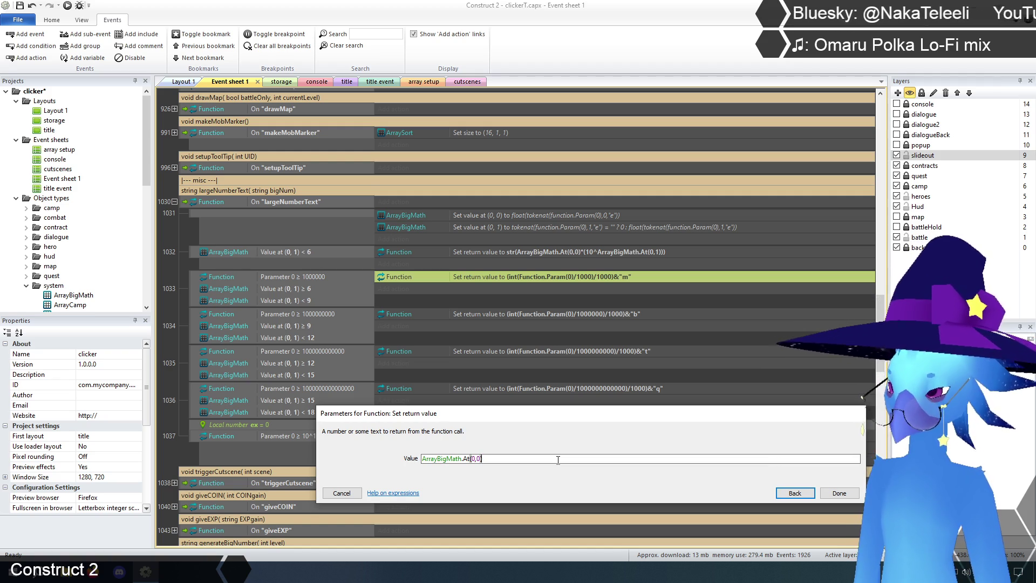
type("*")
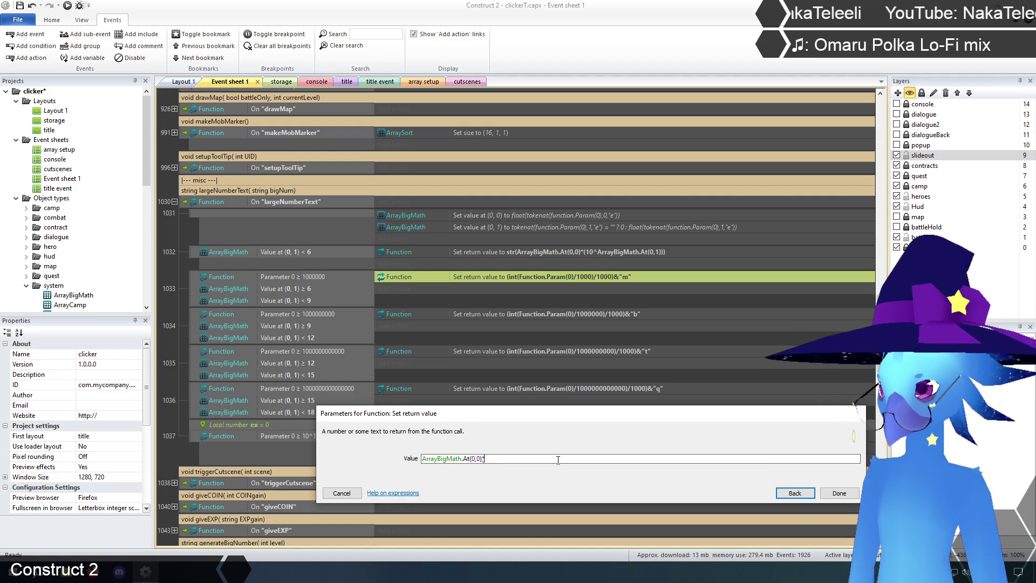
type("(10")
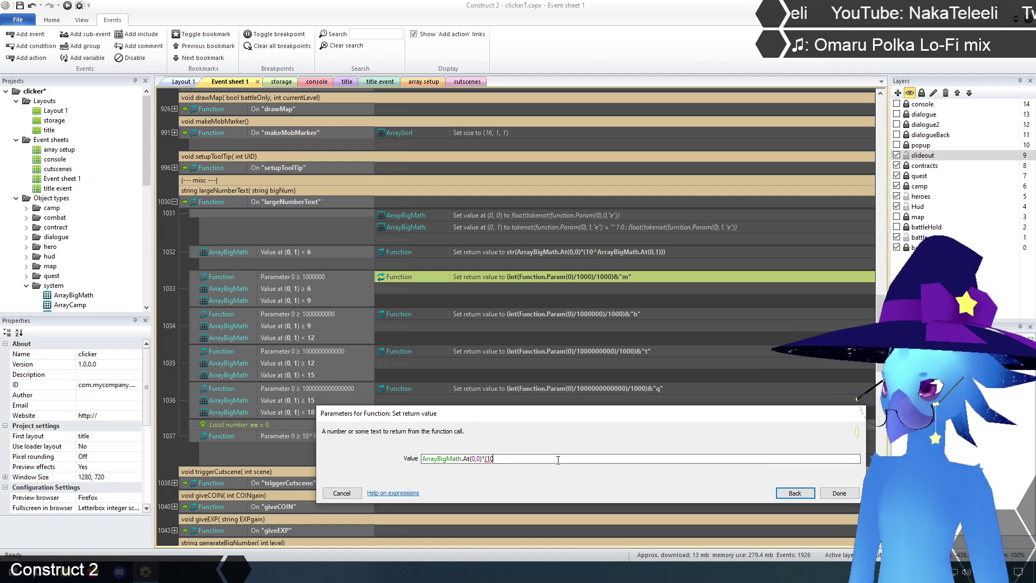
type("^")
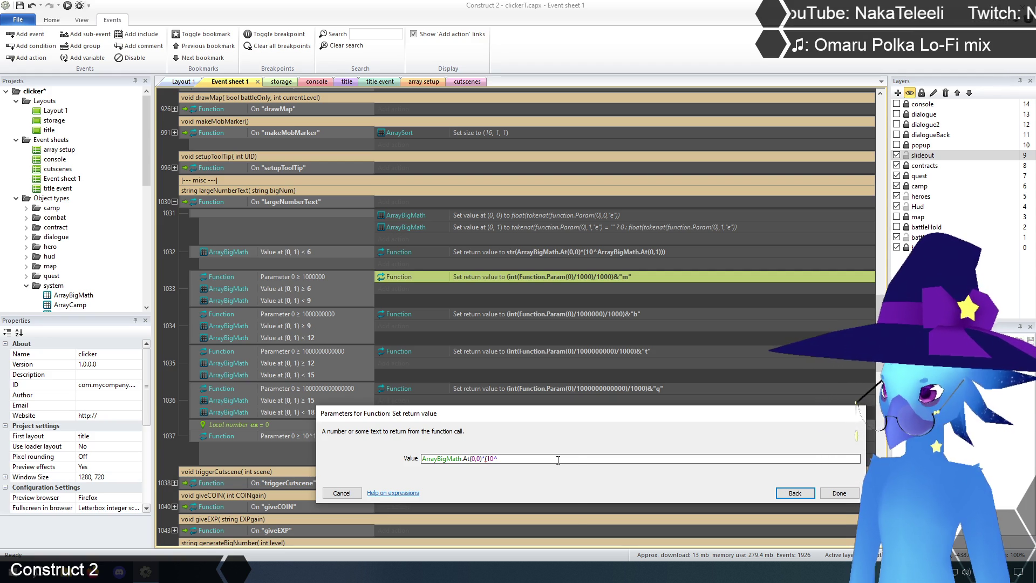
type("arra")
key("Tab")
type(".At(0,1")
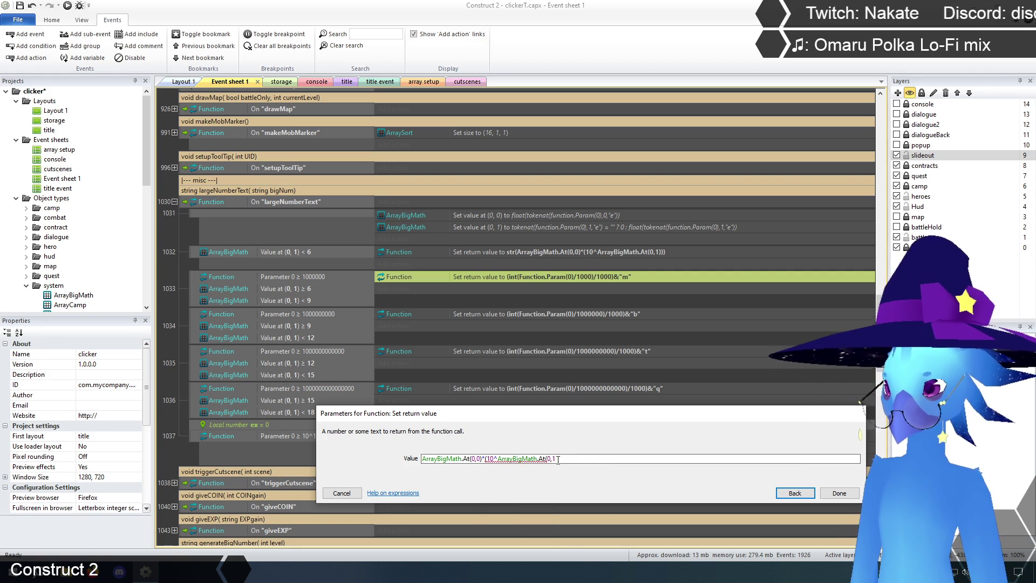
type("))")
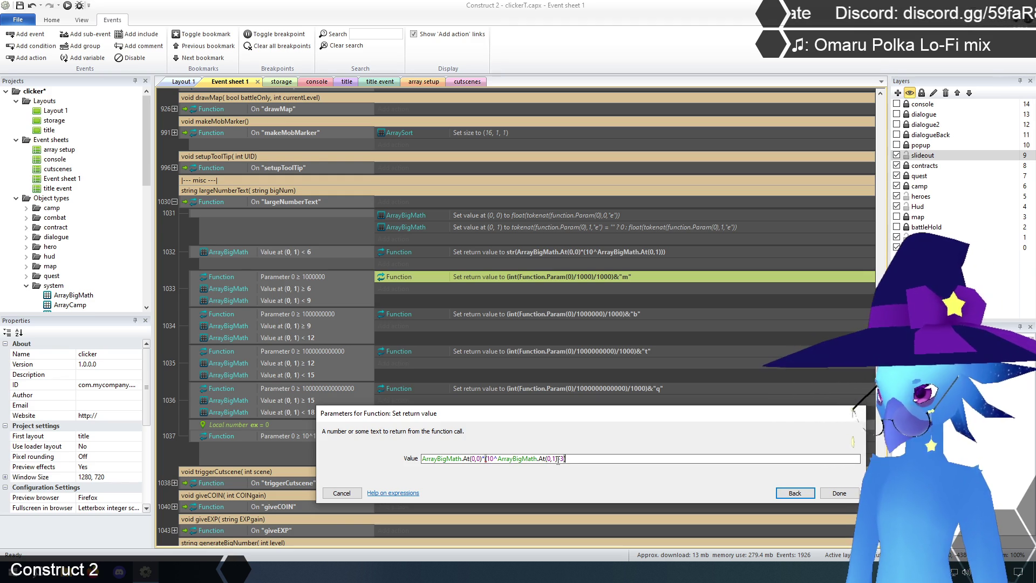
Finish it as int(ArrayBigMath.At(0,0)*(10^(ArrayBigMath.At(0,1)-3)))&"m" and confirm
left_click(497, 459)
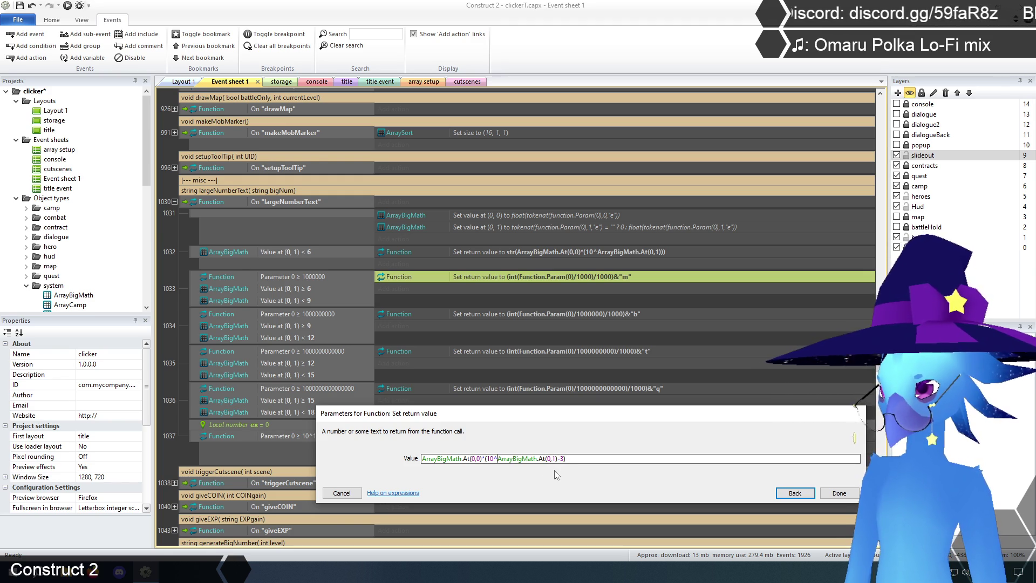
type("(0,0")
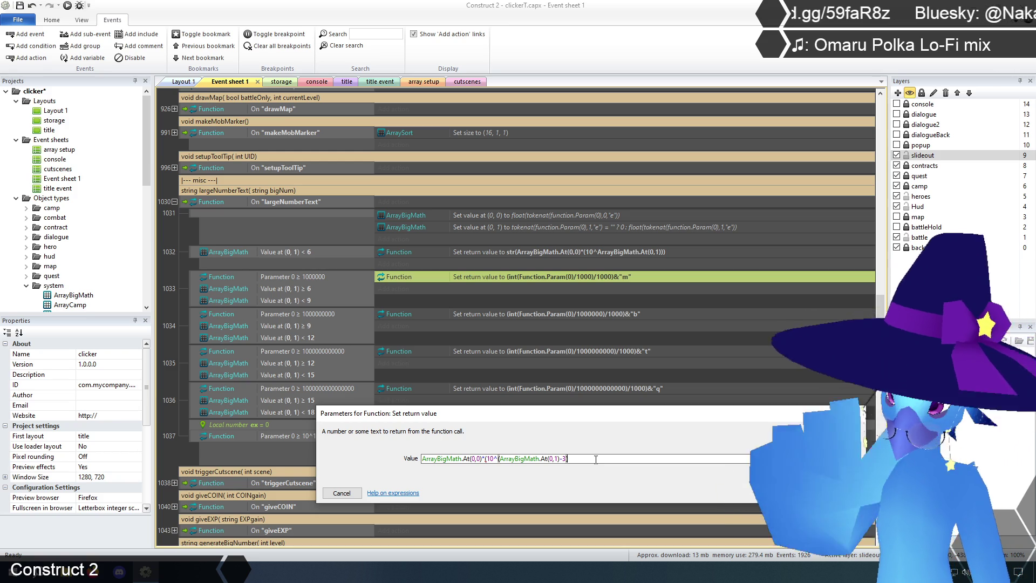
type(")")
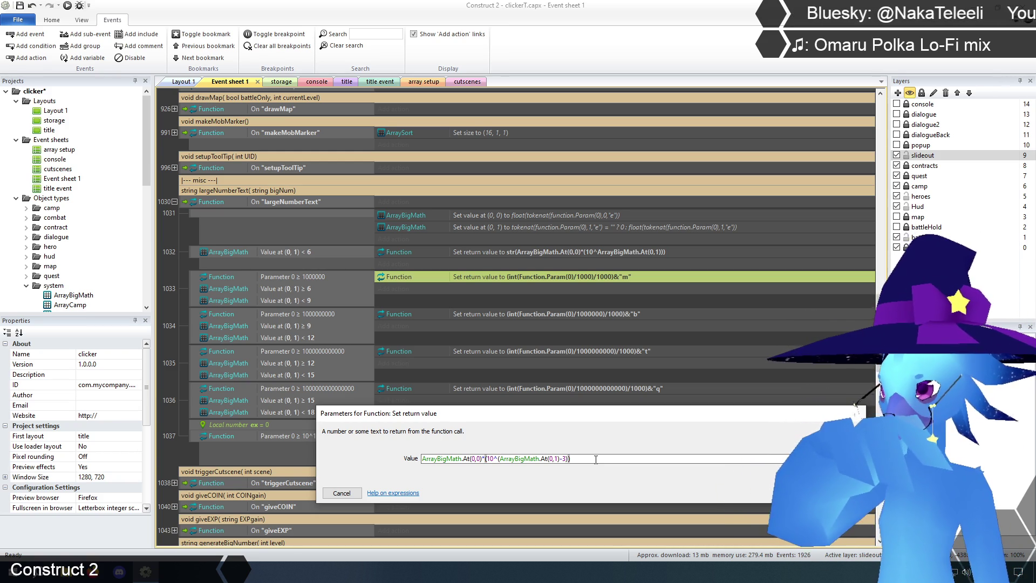
key("Home")
key("ctrl+Right")
key("End")
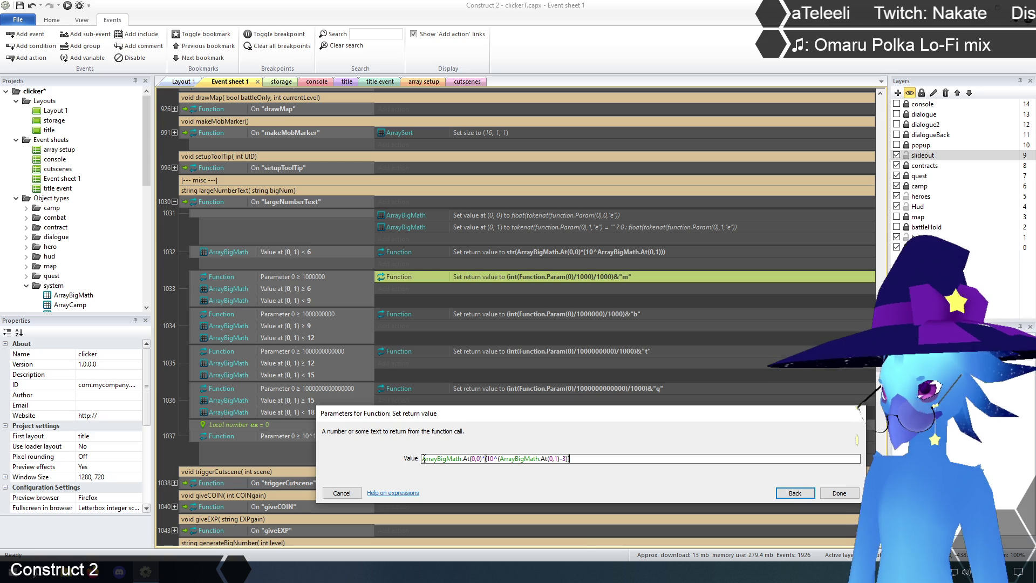
key("Home")
type("(int")
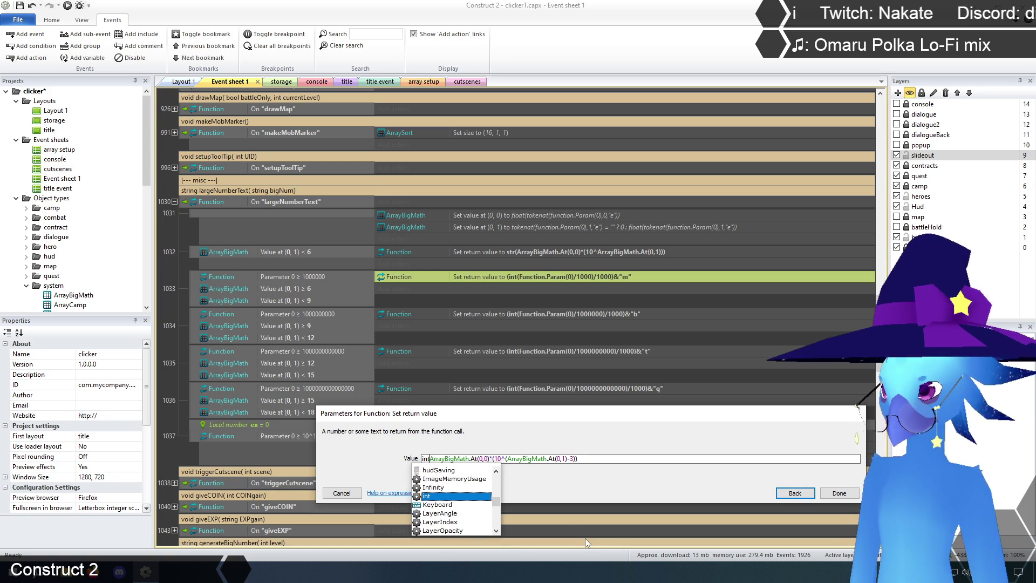
key("End")
type(")")
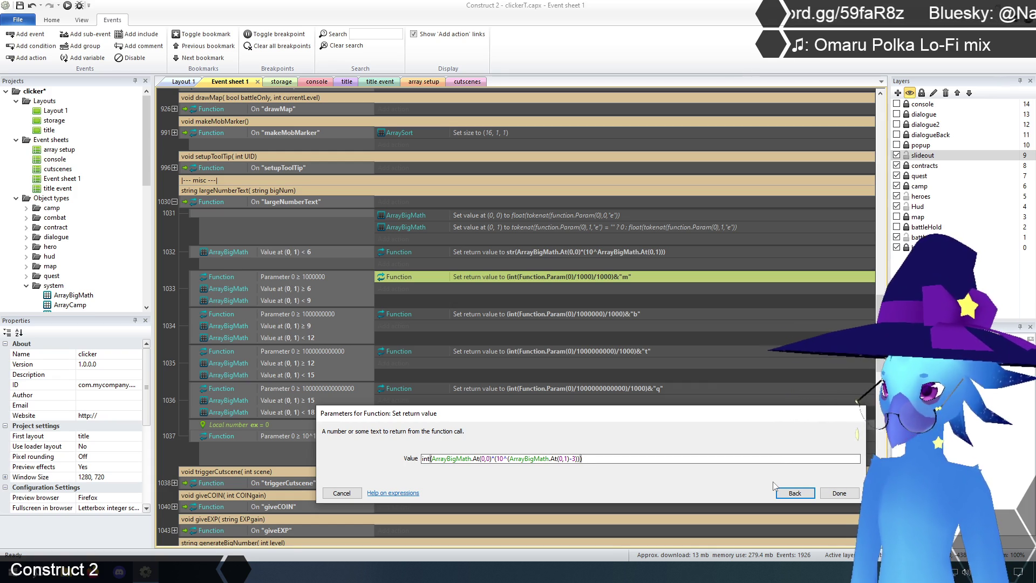
type("&\"m\"")
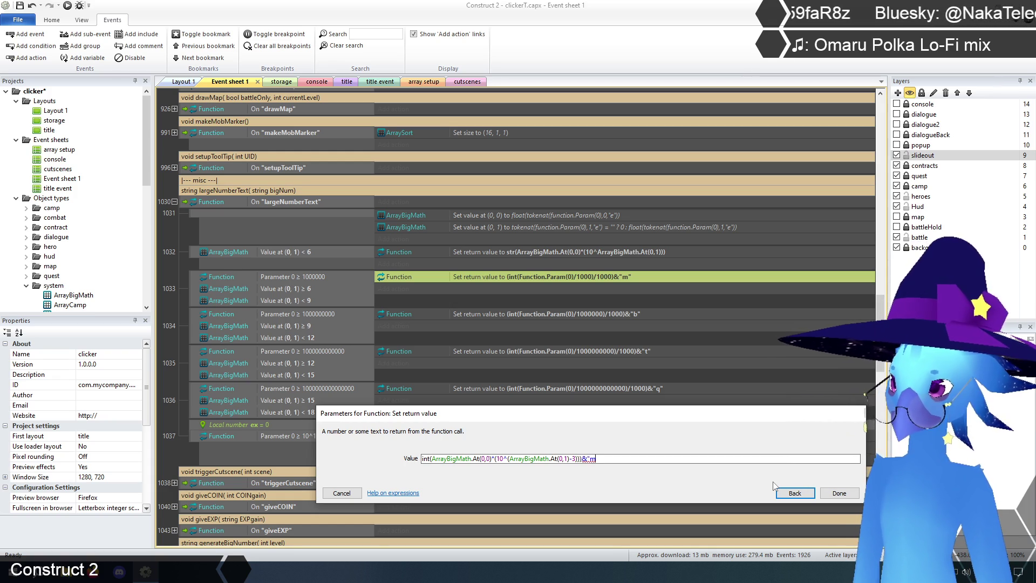
left_click(839, 494)
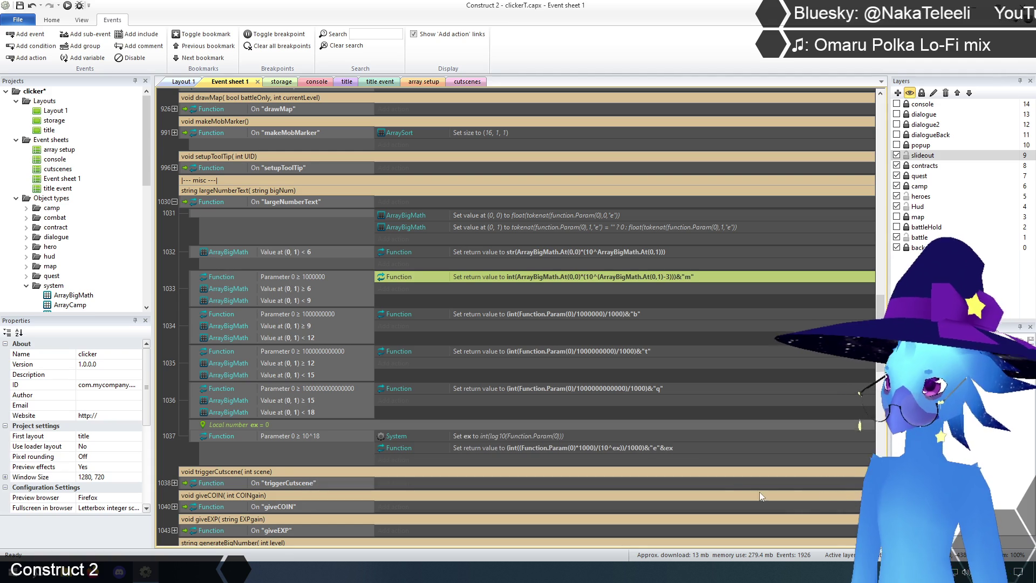
left_click(591, 313)
left_click(596, 251)
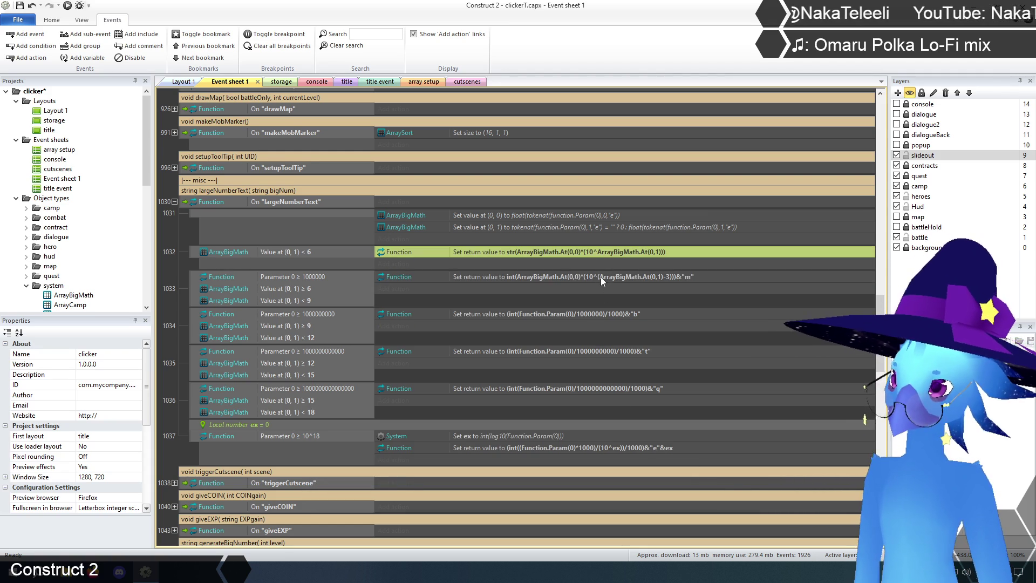
Paste the "m" action into event 1034, changing the offset to -6 and the suffix to "b"
left_click(601, 277)
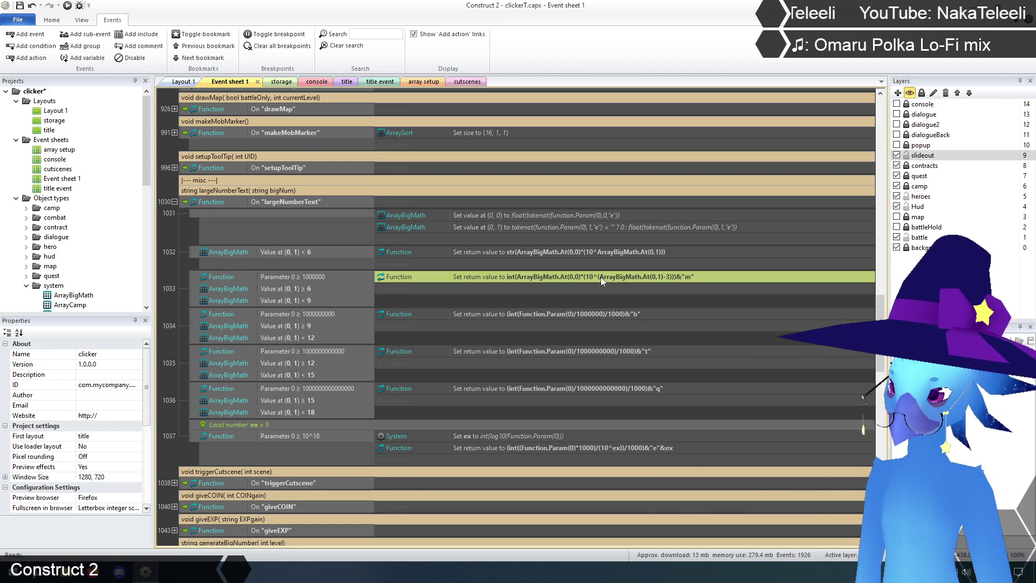
left_click(608, 314)
key("ctrl+v")
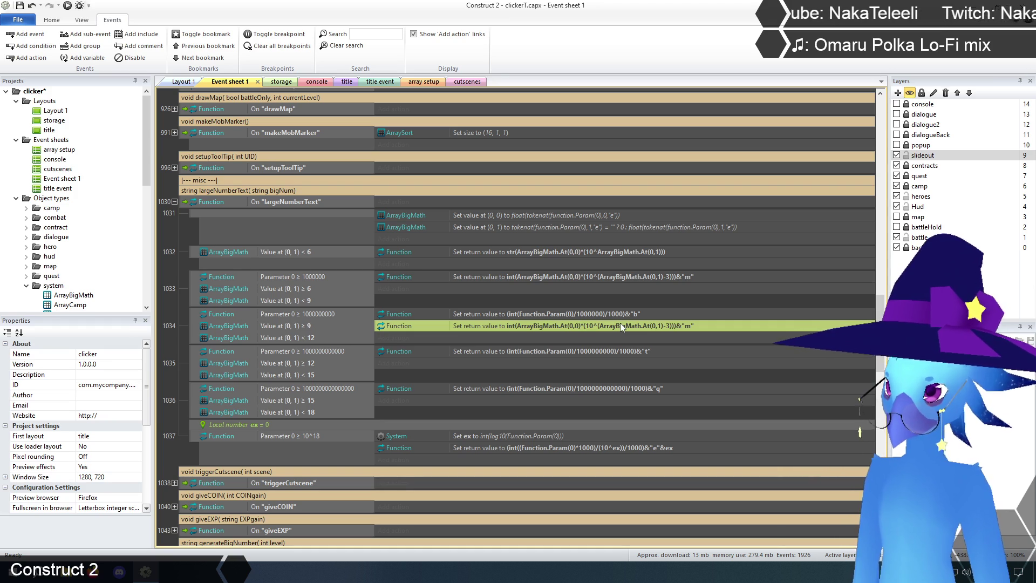
double_click(620, 326)
left_click(610, 458)
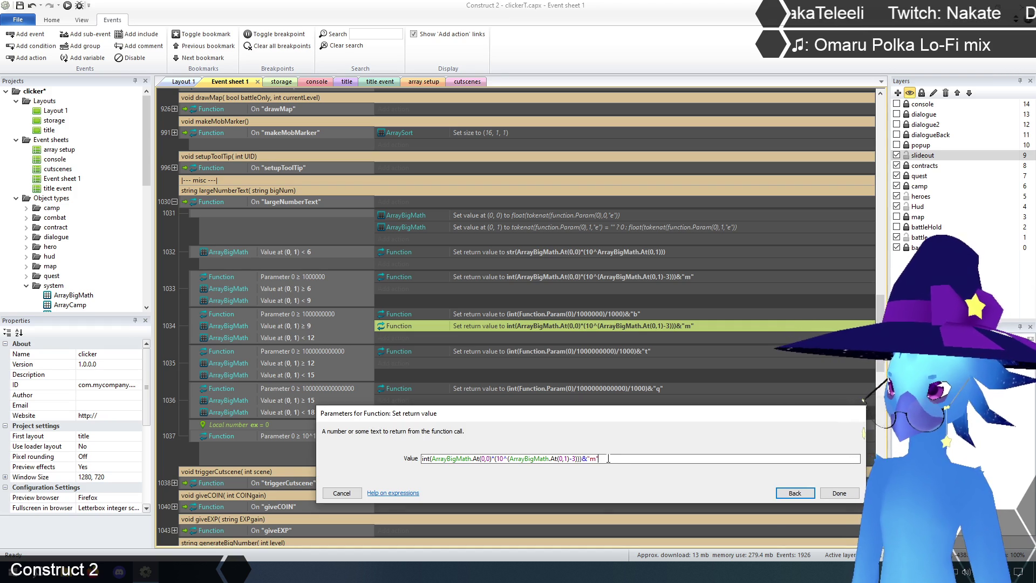
key("Left")
key("BackSpace")
type("b")
left_click(578, 459)
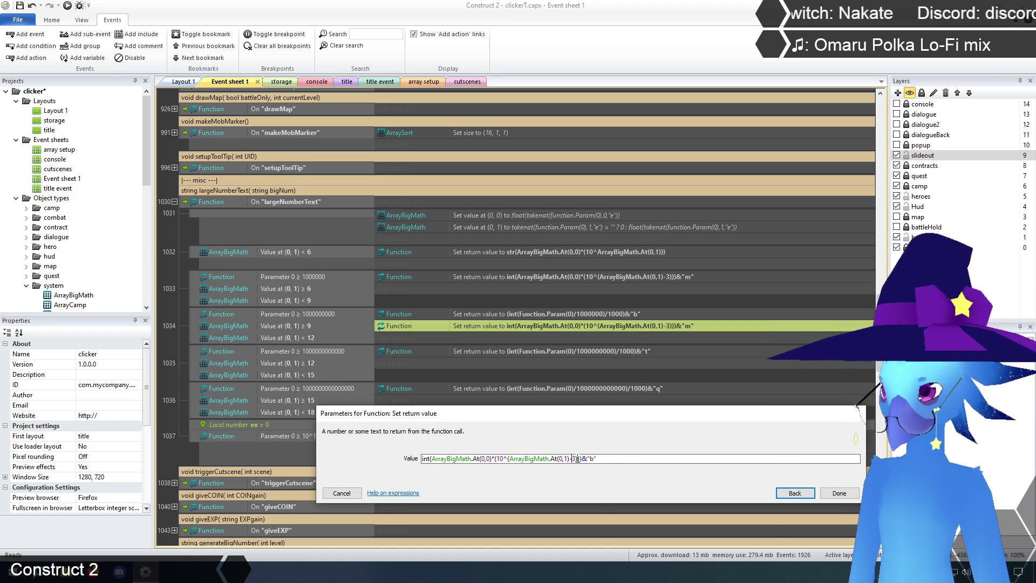
key("BackSpace")
type("6")
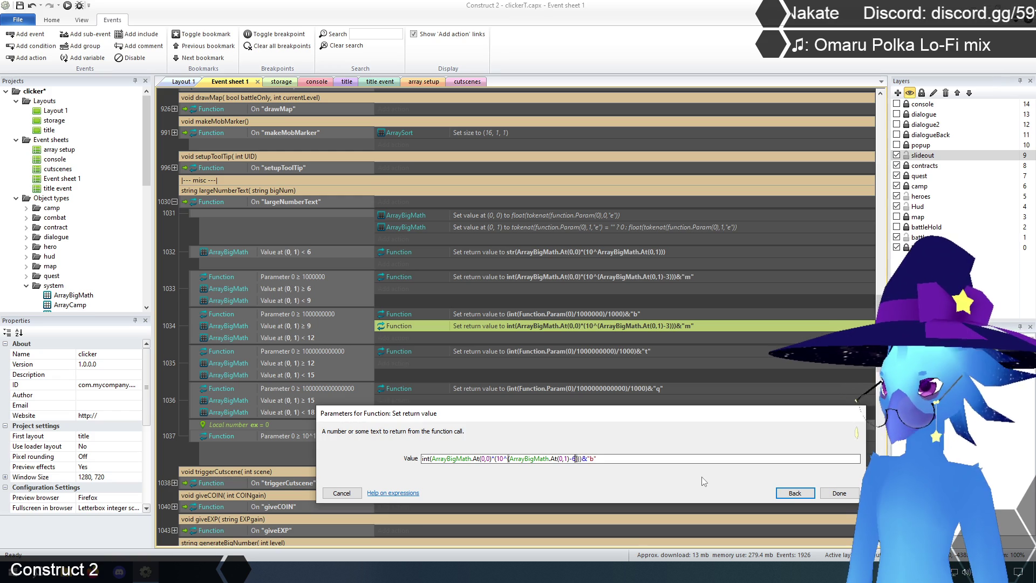
left_click(840, 494)
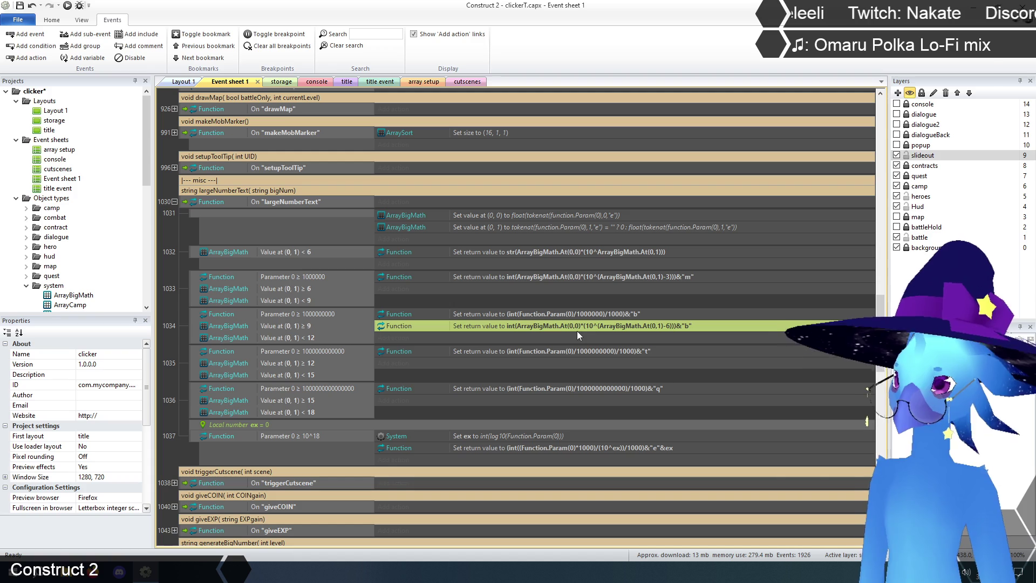
Remove event 1034's old Function.Param "b" action and paste the "m" action into event 1035
left_click(568, 313)
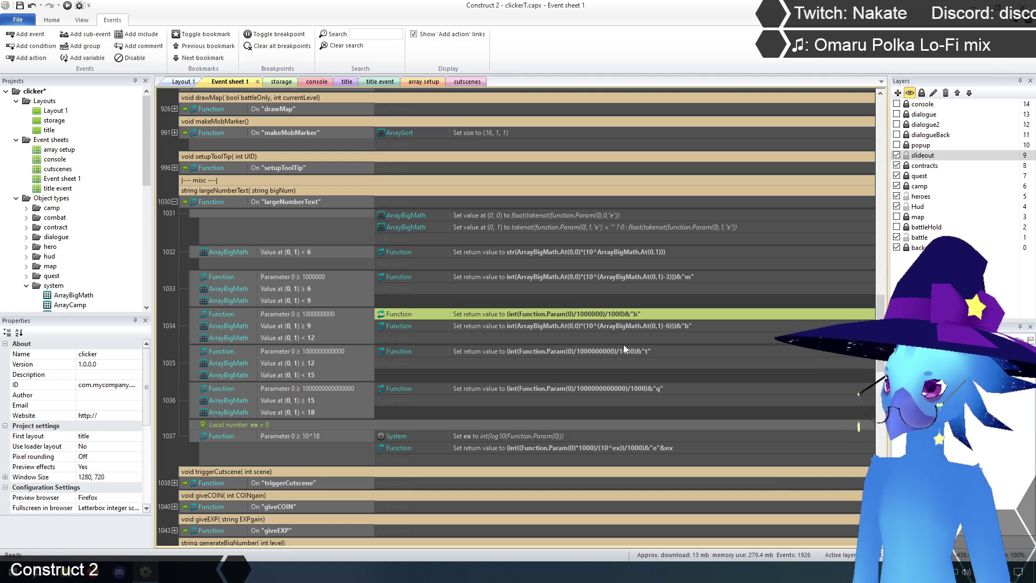
key("Delete")
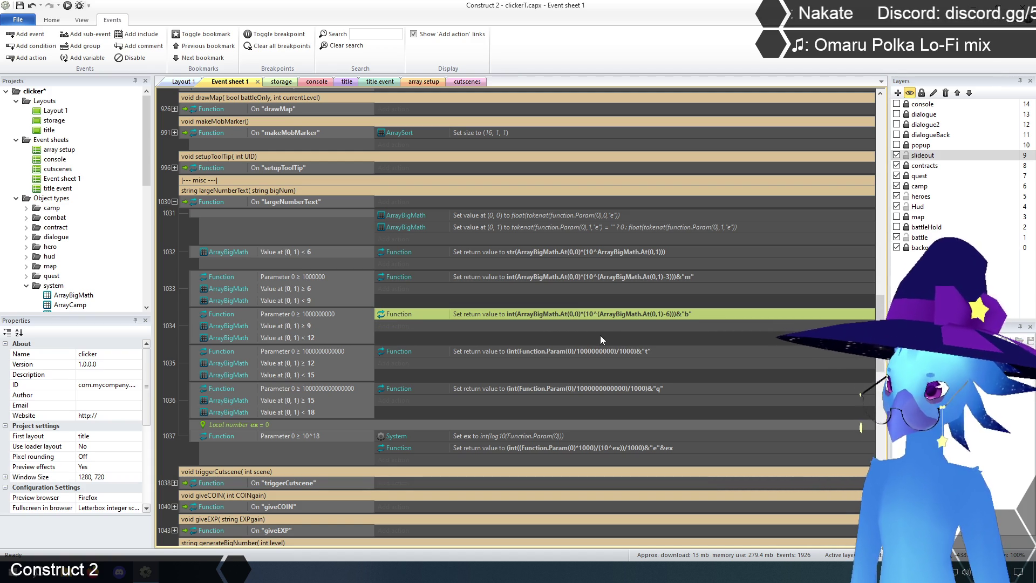
left_click(595, 352)
key("ctrl+v")
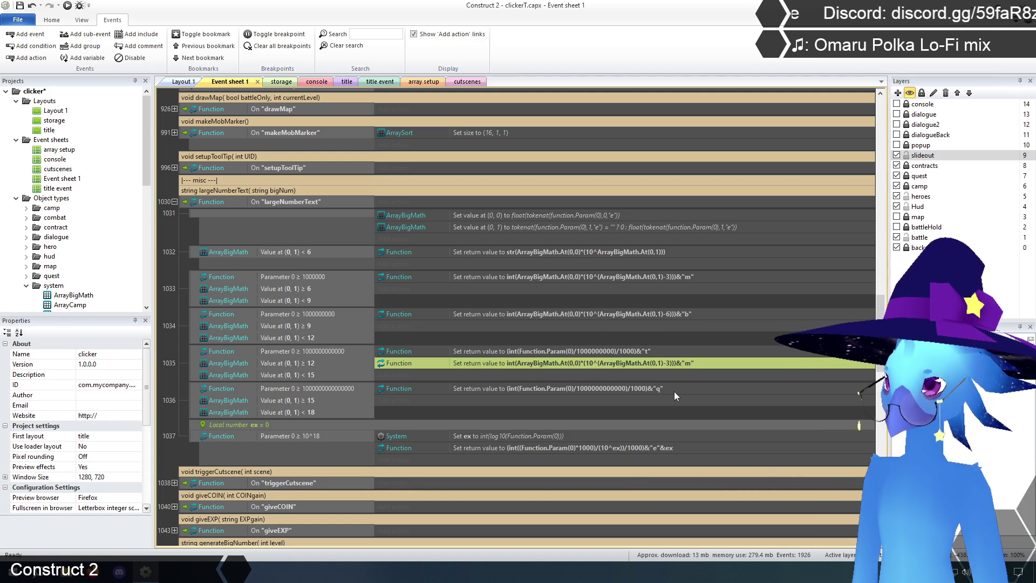
double_click(666, 362)
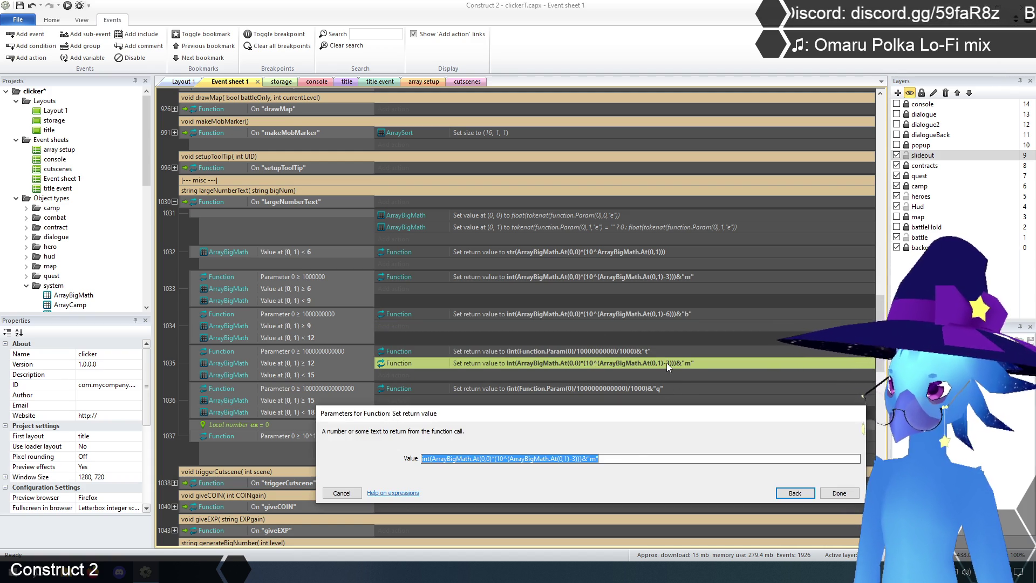
Edit the pasted action to use exponent offset -9 and suffix "t"
left_click(601, 461)
key("Left")
key("BackSpace")
type("t")
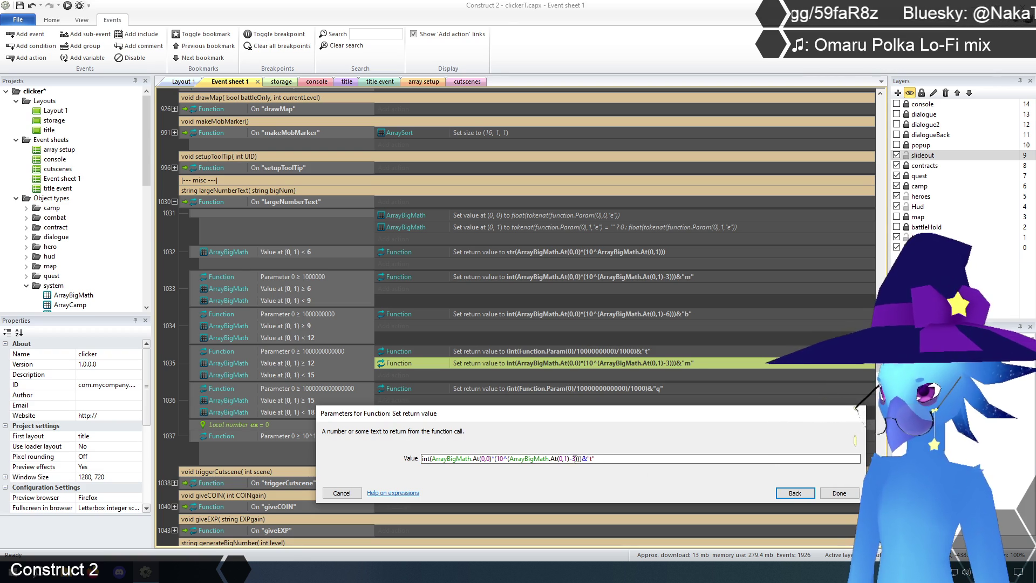
key("BackSpace")
type("9")
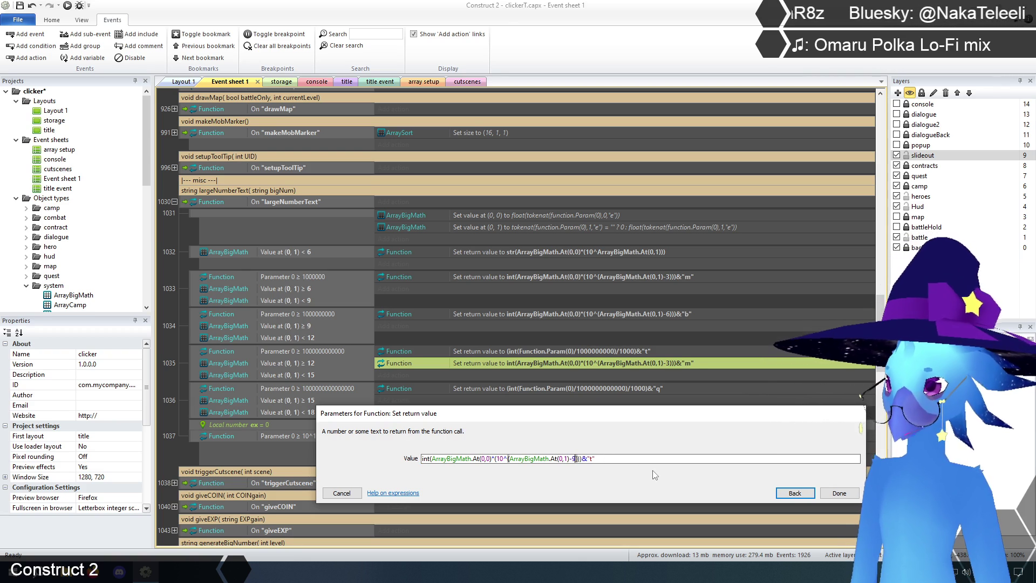
left_click(838, 494)
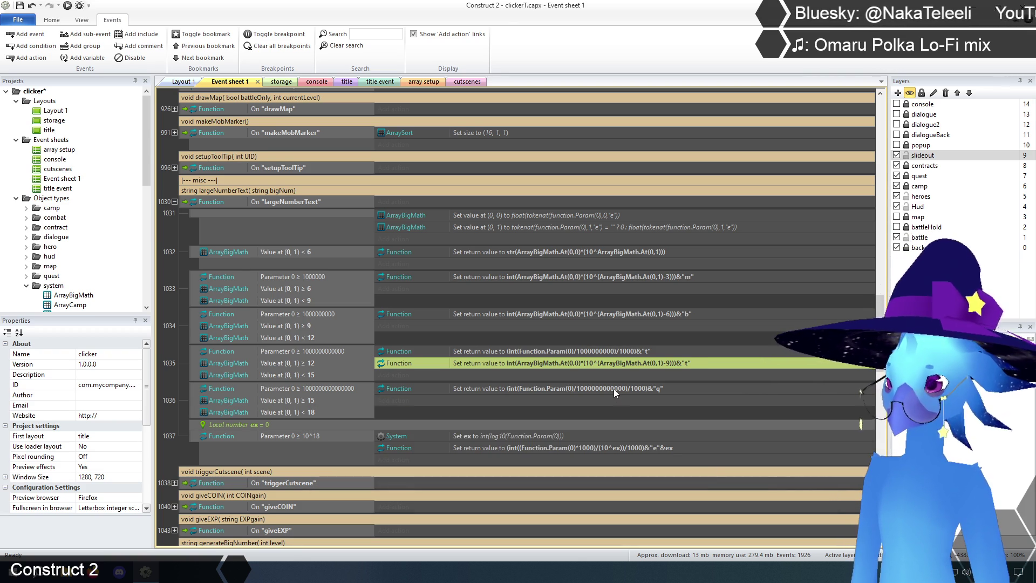
Delete event 1035's old Function.Param-based "t" return action
left_click(607, 353)
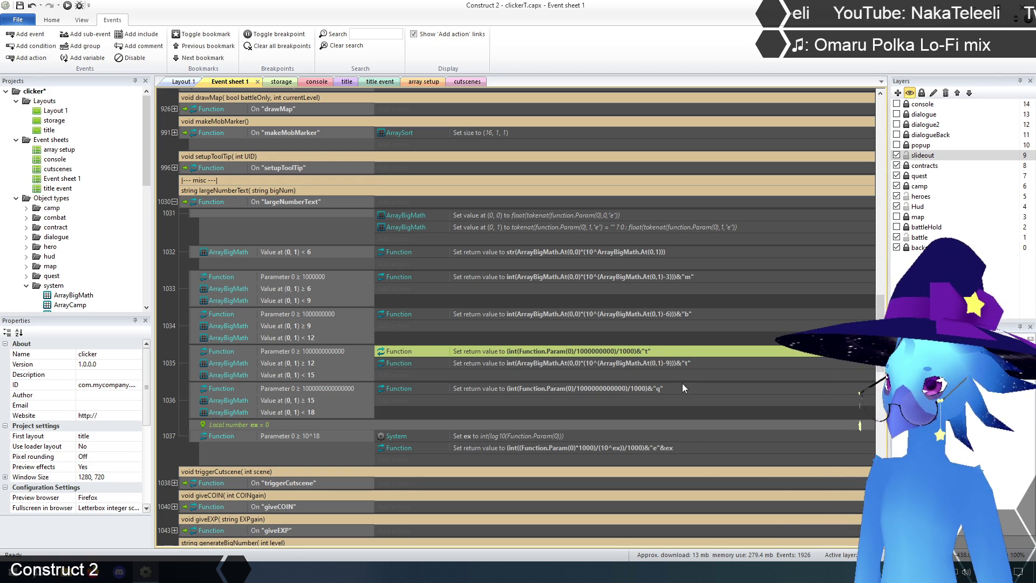
key("Delete")
left_click(643, 389)
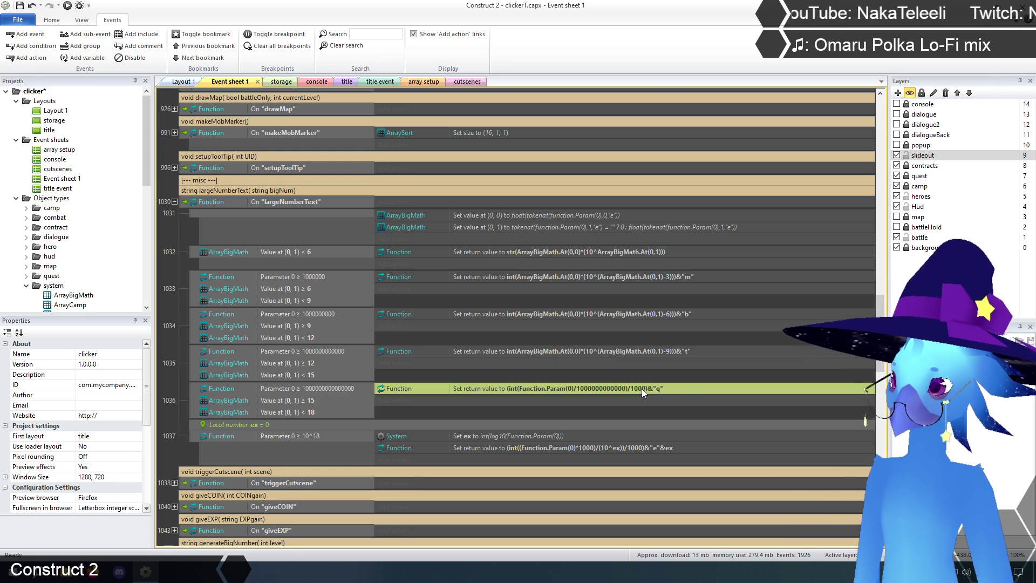
Paste the "m" action into event 1036 and edit it to offset -12 with suffix "q"
key("ctrl+v")
double_click(661, 399)
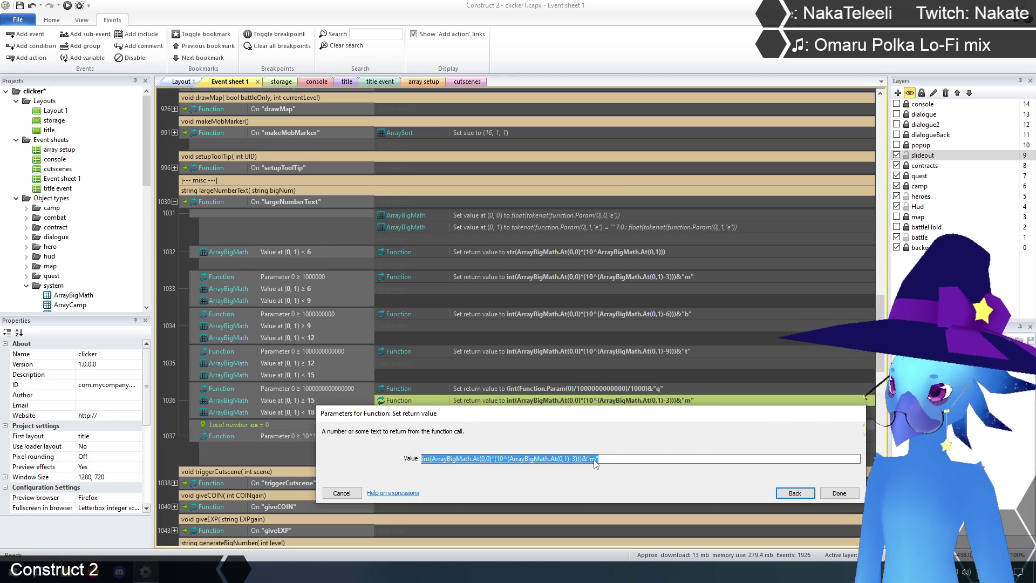
double_click(594, 459)
type("q")
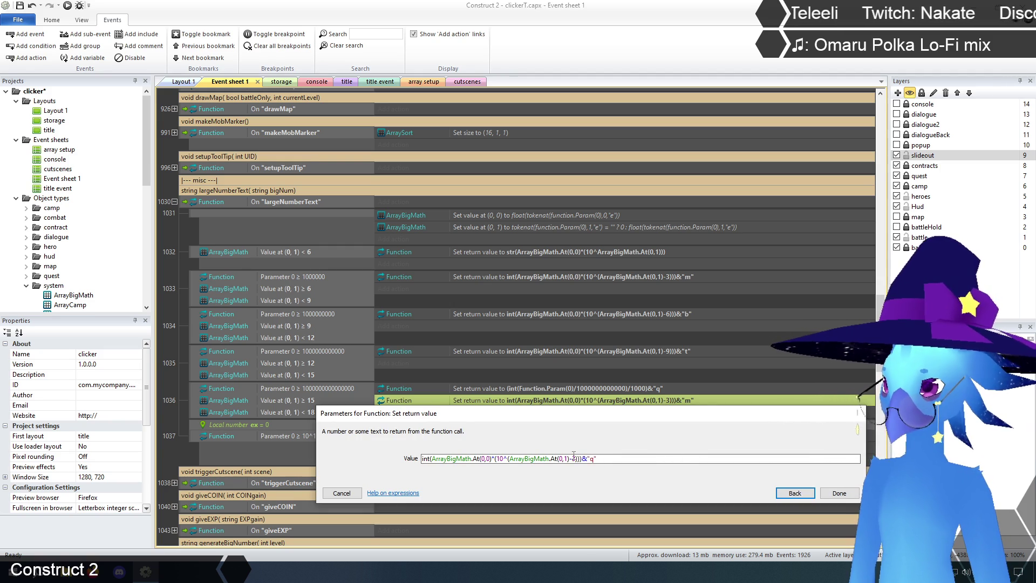
double_click(574, 458)
type("1")
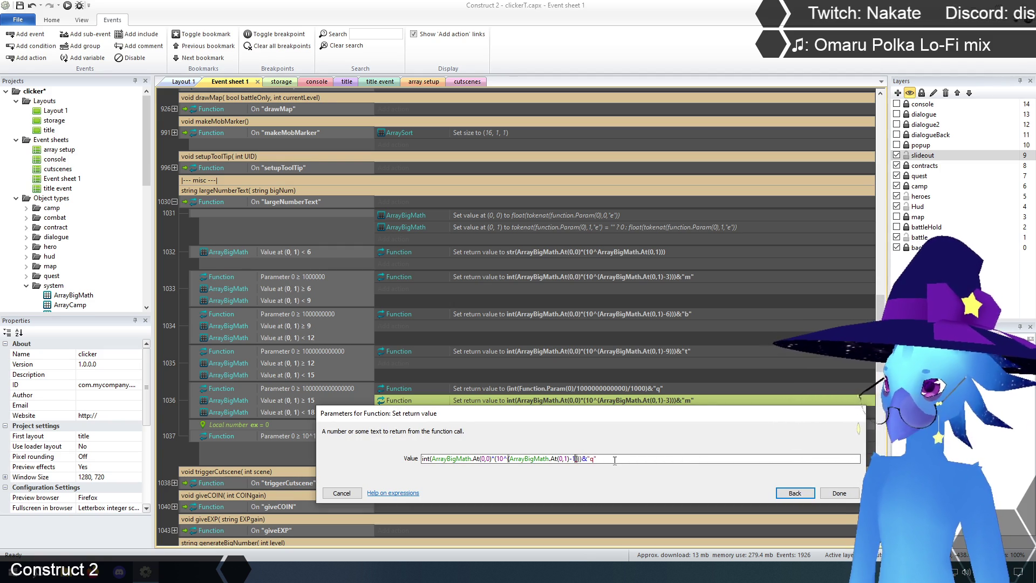
type("2")
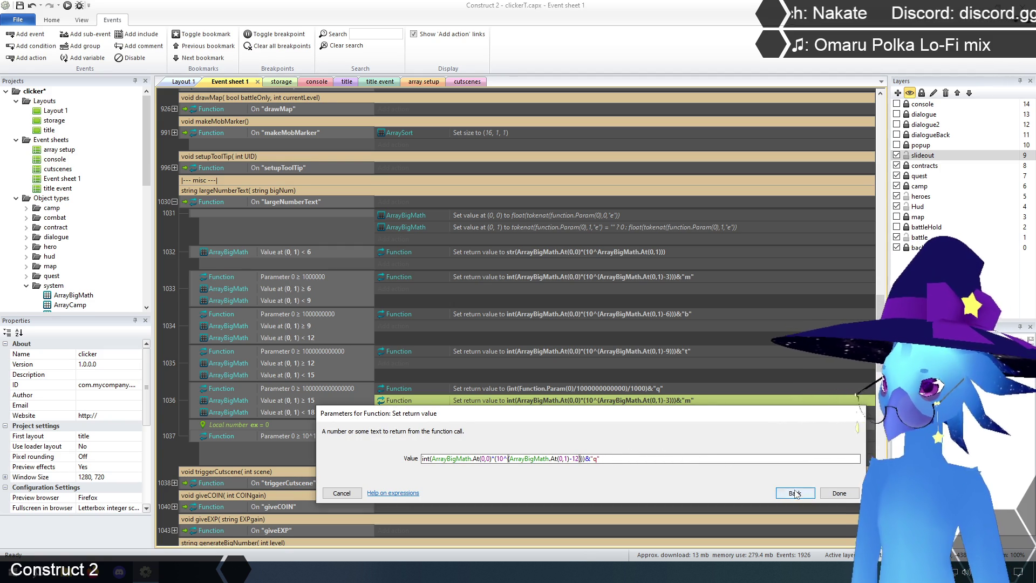
left_click(839, 493)
Delete event 1036's old Function.Param-based "q" return action
left_click(638, 389)
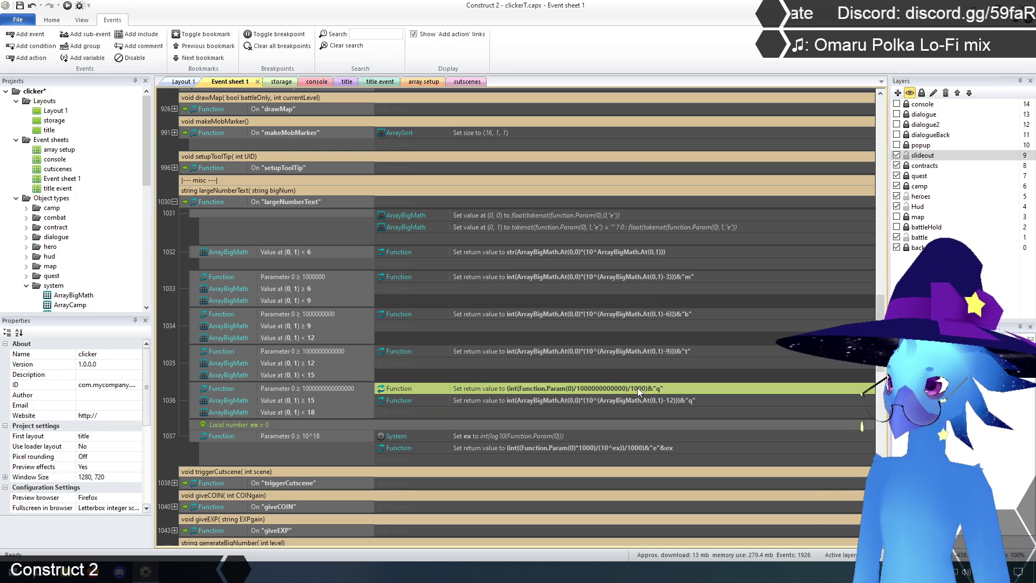
key("Delete")
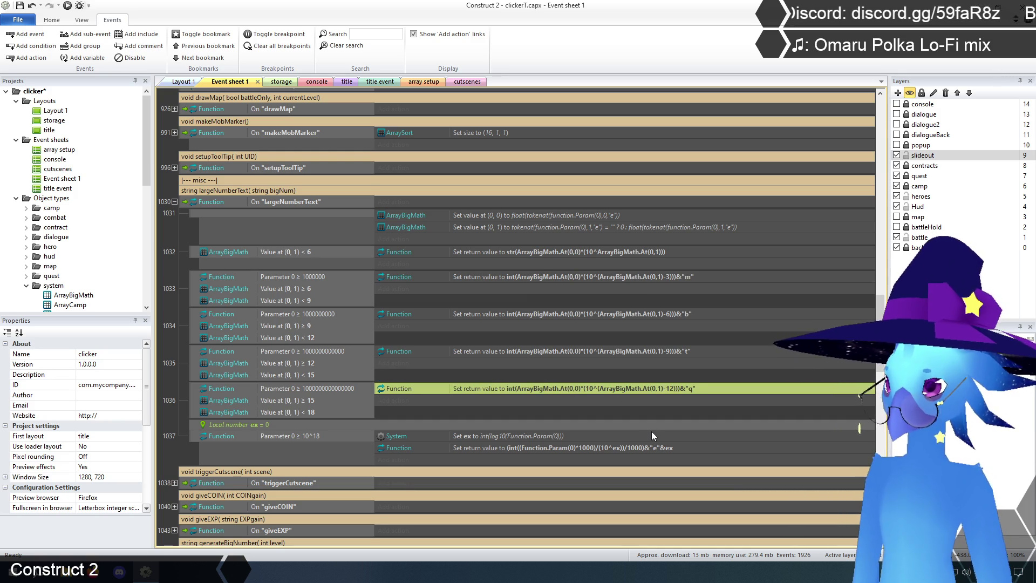
left_click(174, 349)
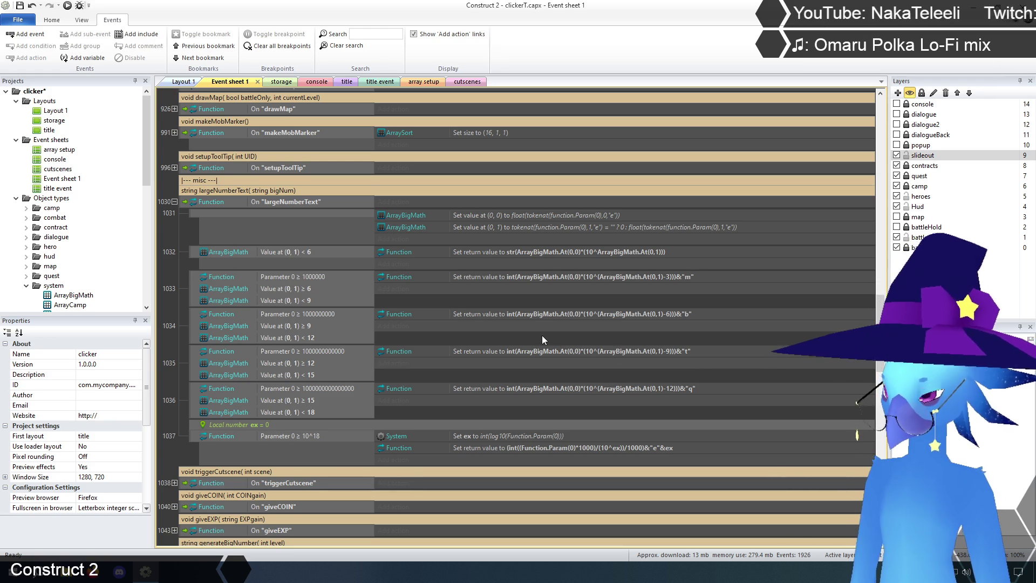
scroll(536, 338, "down", 1)
scroll(536, 334, "up", 1)
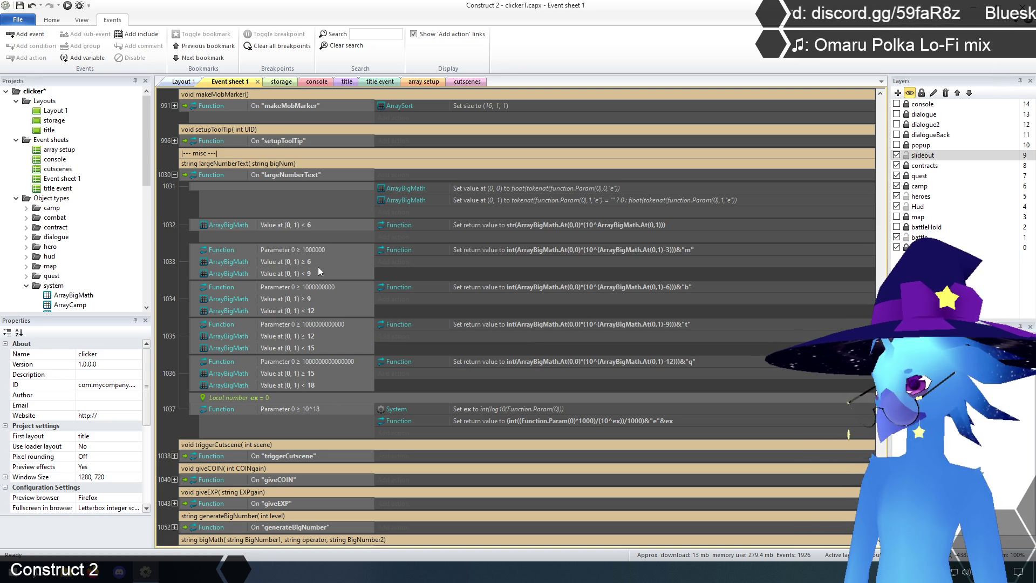
left_click(300, 374)
Copy the Value at (0, 1) ≥ 15 condition into event 1037 and change it to ≥ 18
left_click_drag(309, 408, 306, 410)
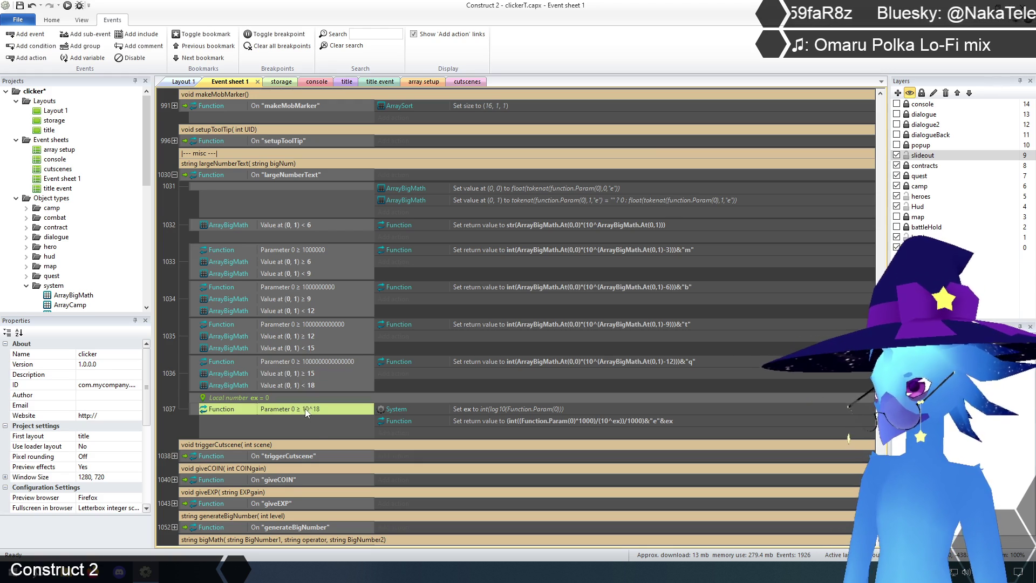
double_click(310, 423)
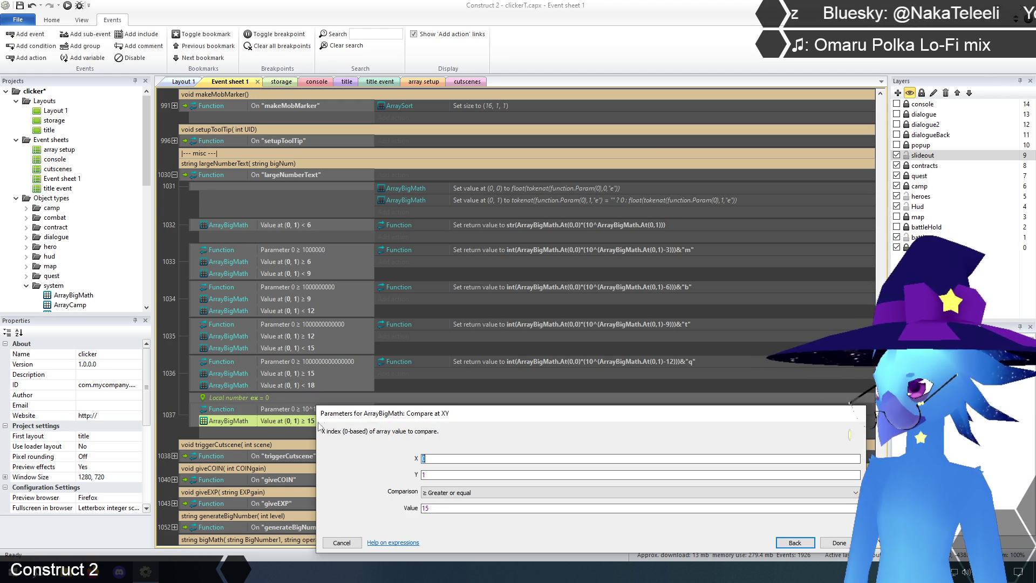
left_click(444, 509)
key("BackSpace")
type("8")
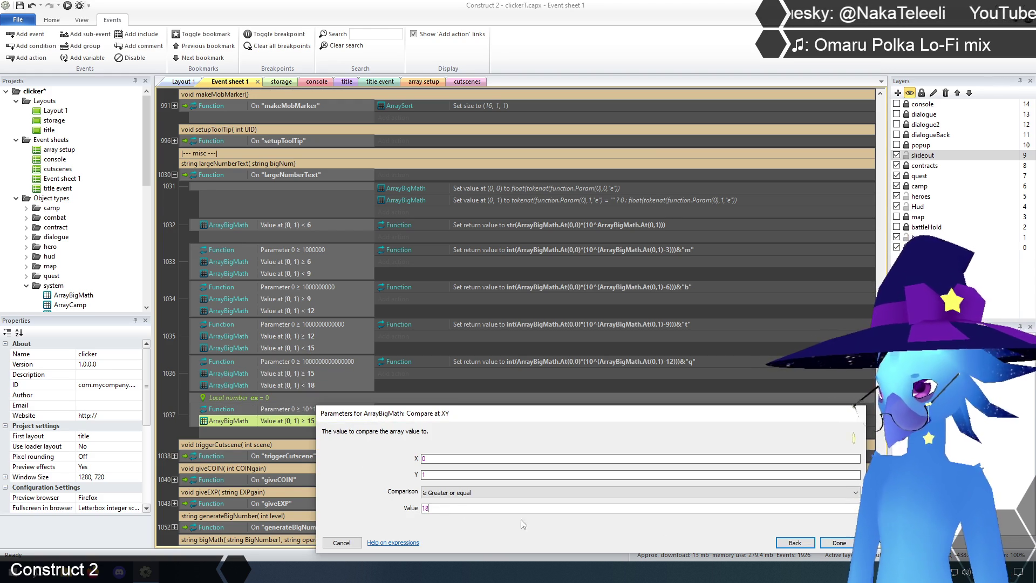
key("Return")
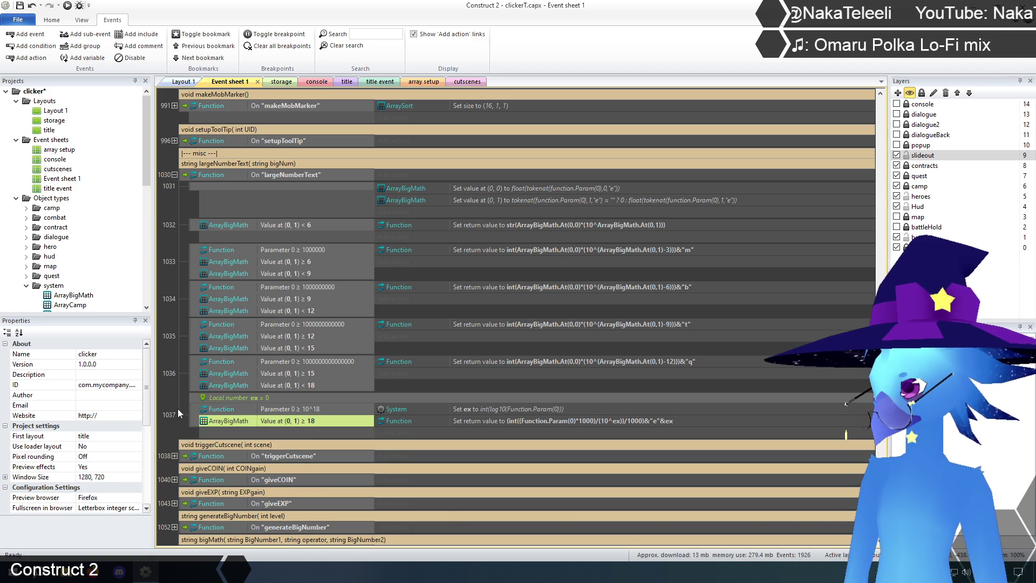
left_click(215, 438)
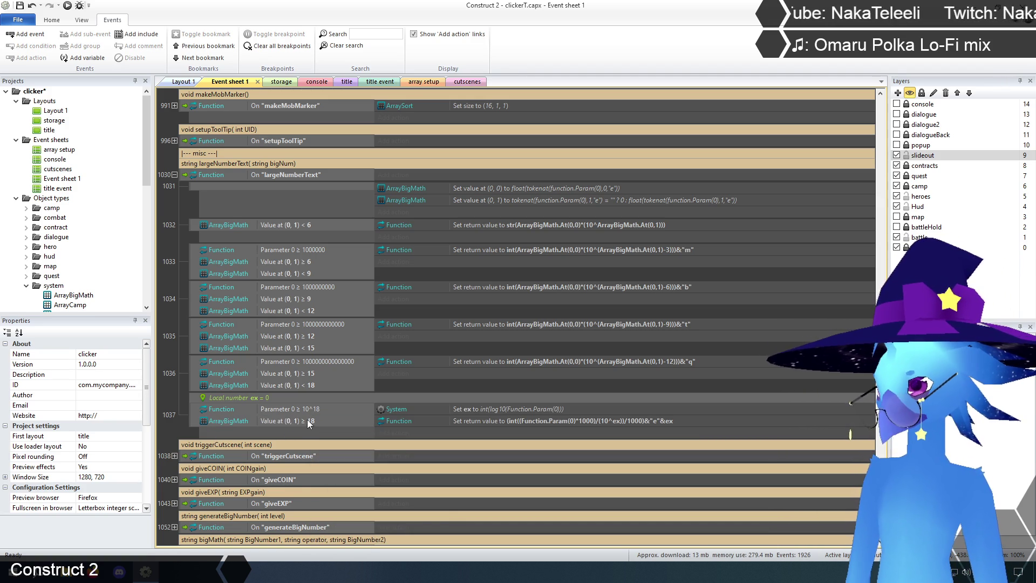
right_click(300, 252)
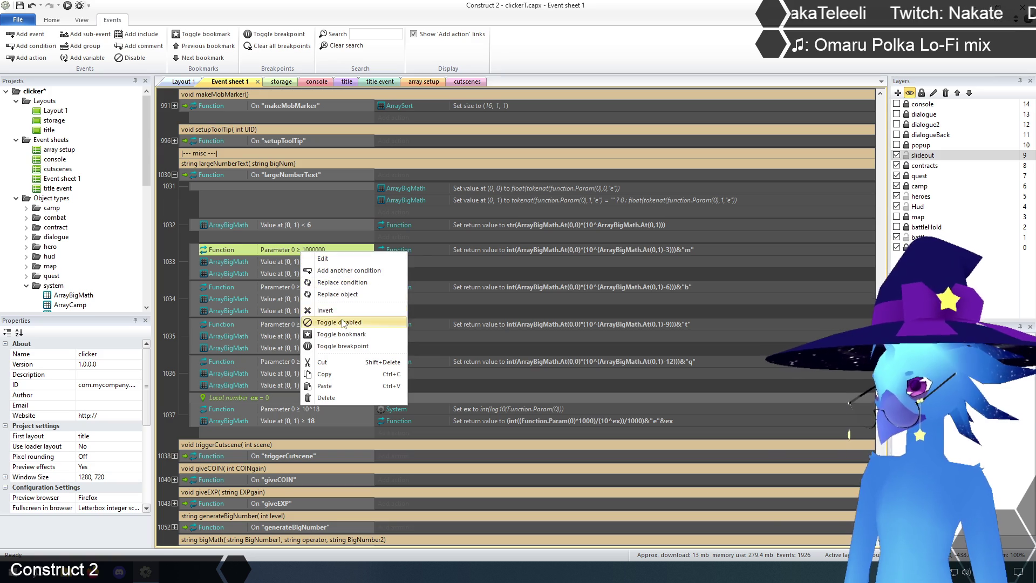
Disable the Parameter 0 ≥ 1000000, 10^9, 10^12, 10^15 and 10^18 conditions in events 1033–1037
left_click(315, 320)
right_click(315, 287)
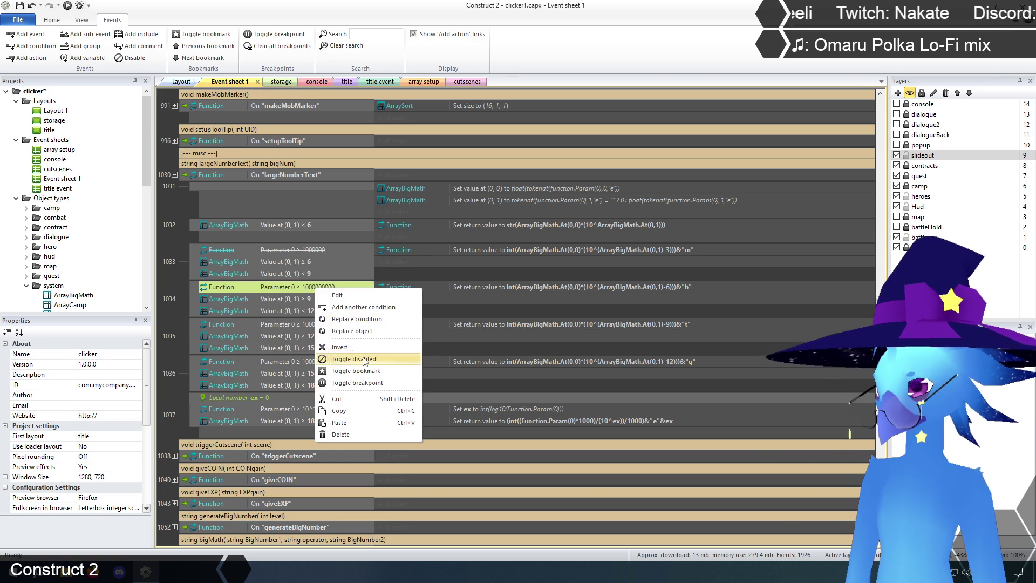
left_click(329, 356)
right_click(325, 323)
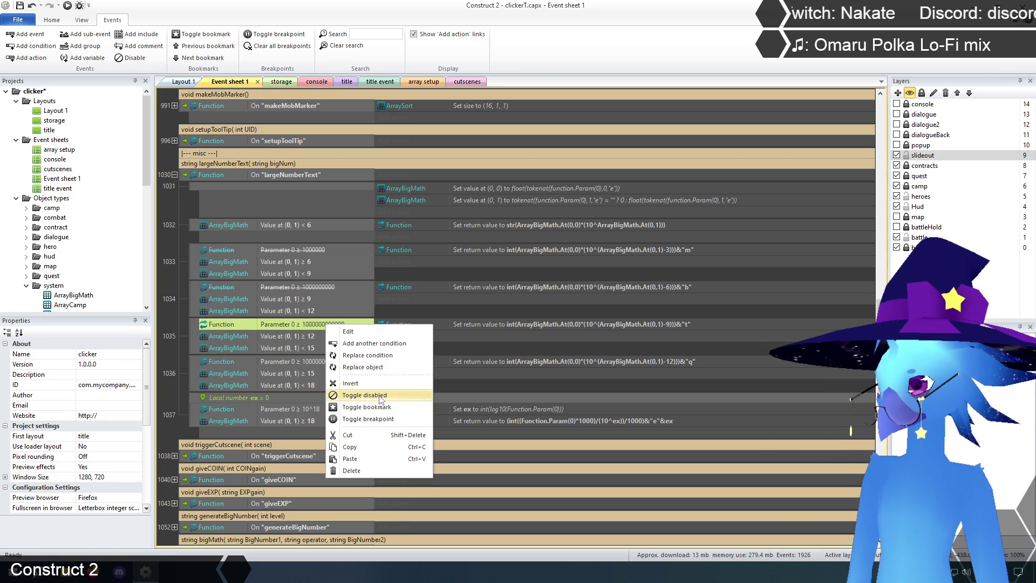
left_click(334, 394)
right_click(312, 361)
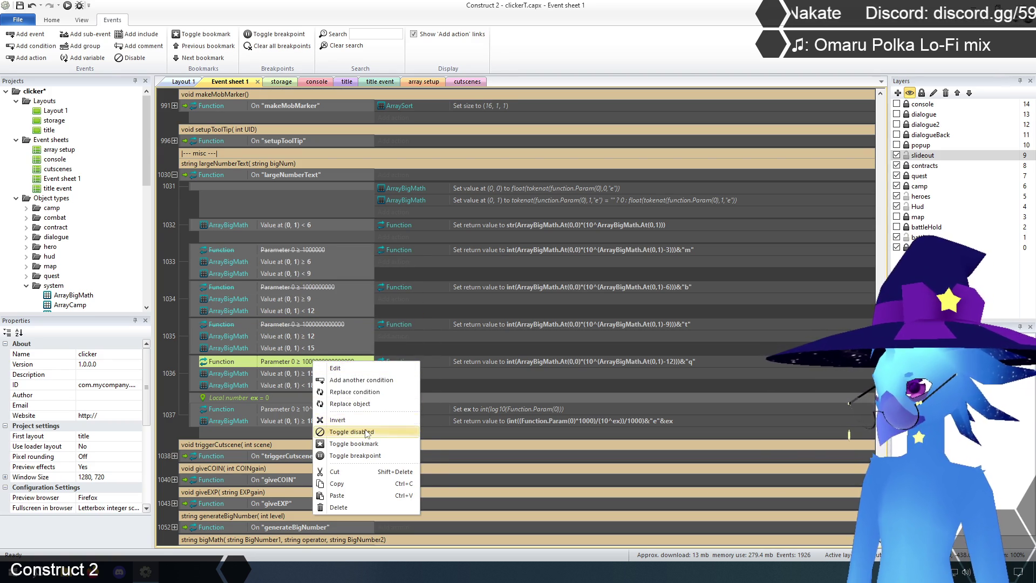
left_click(327, 430)
right_click(294, 409)
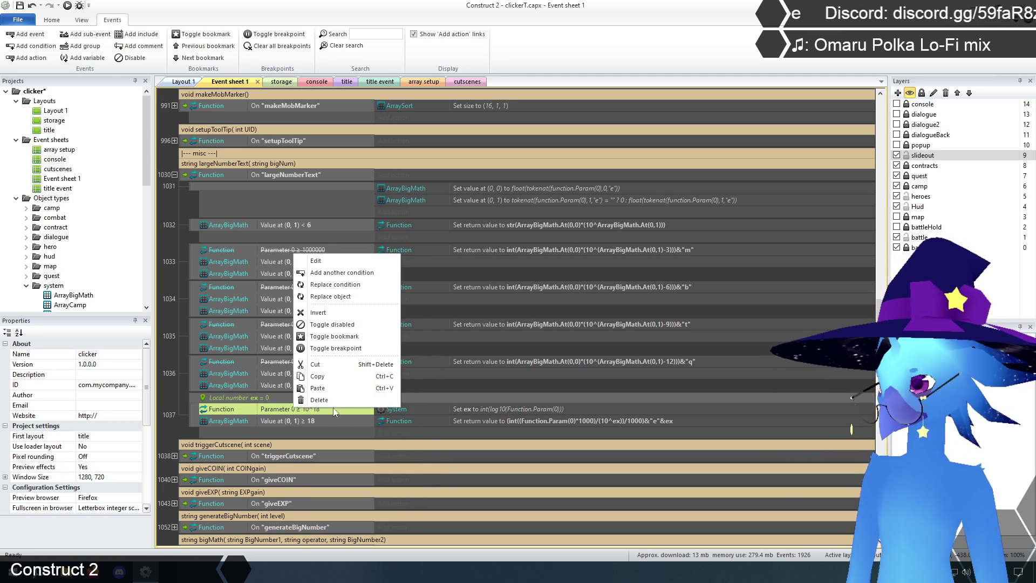
left_click(341, 325)
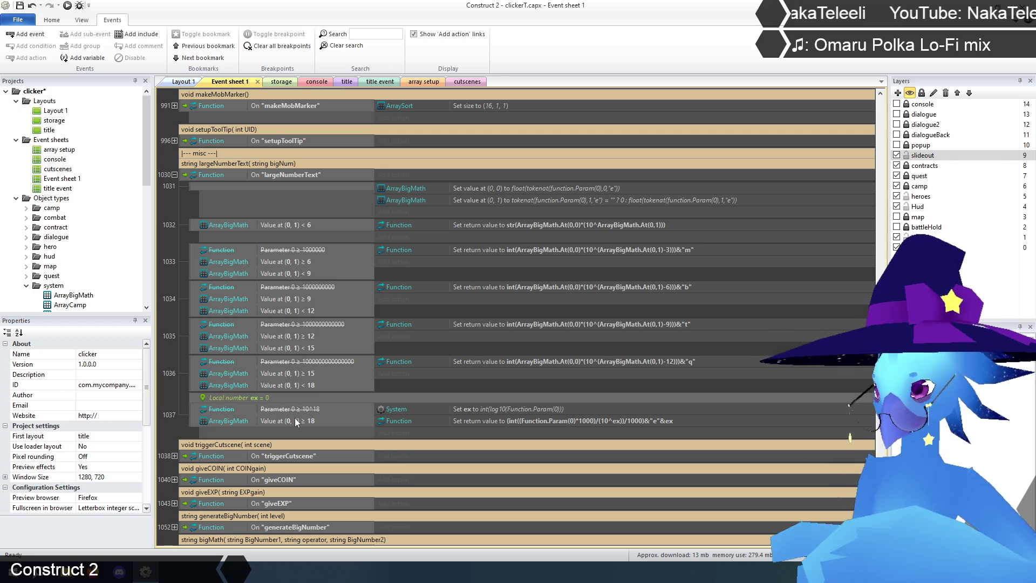
Set event 1037's exponent return action to return Function.Param(0)
left_click(497, 410)
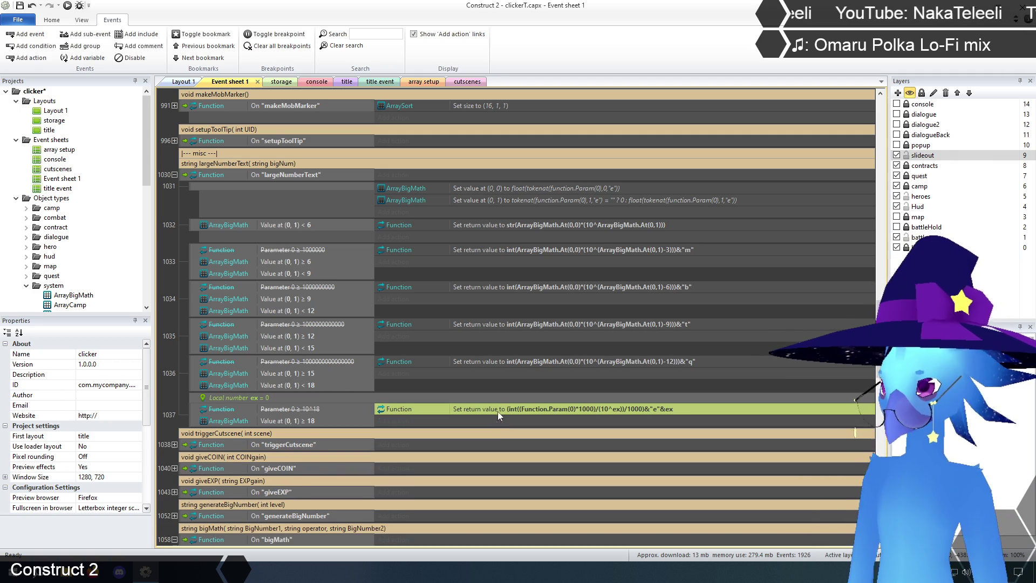
double_click(498, 407)
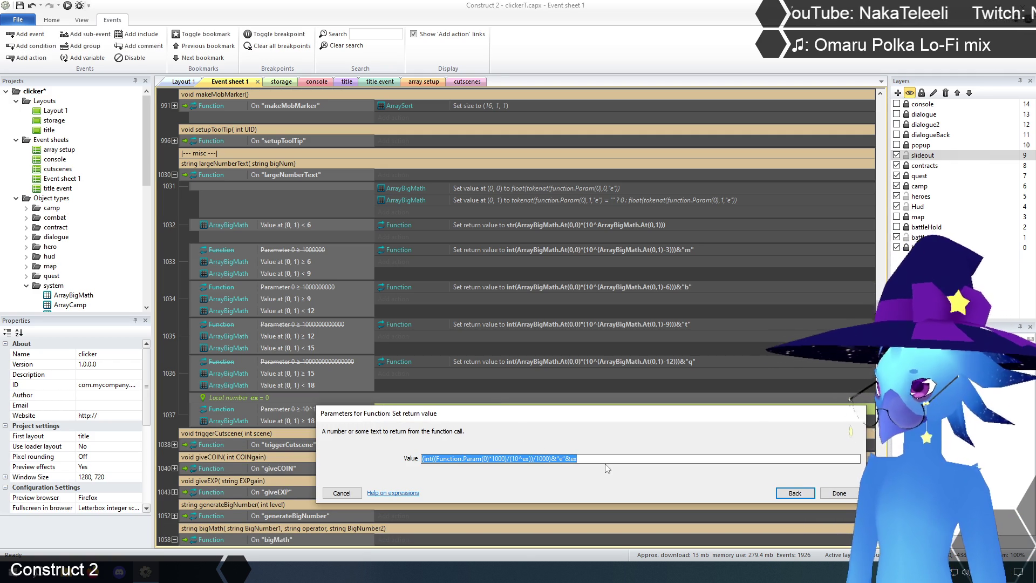
type("Function.")
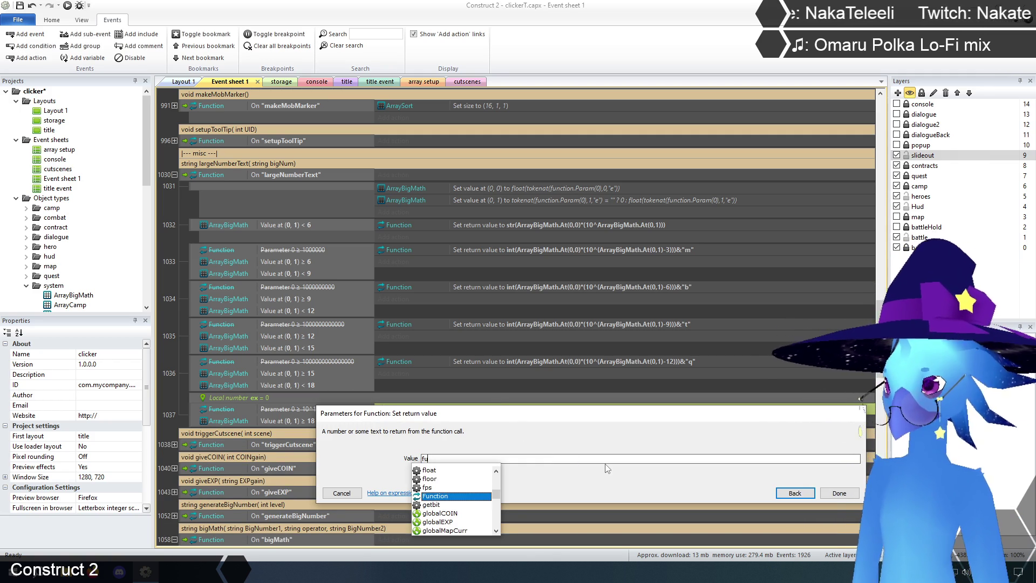
type("Param")
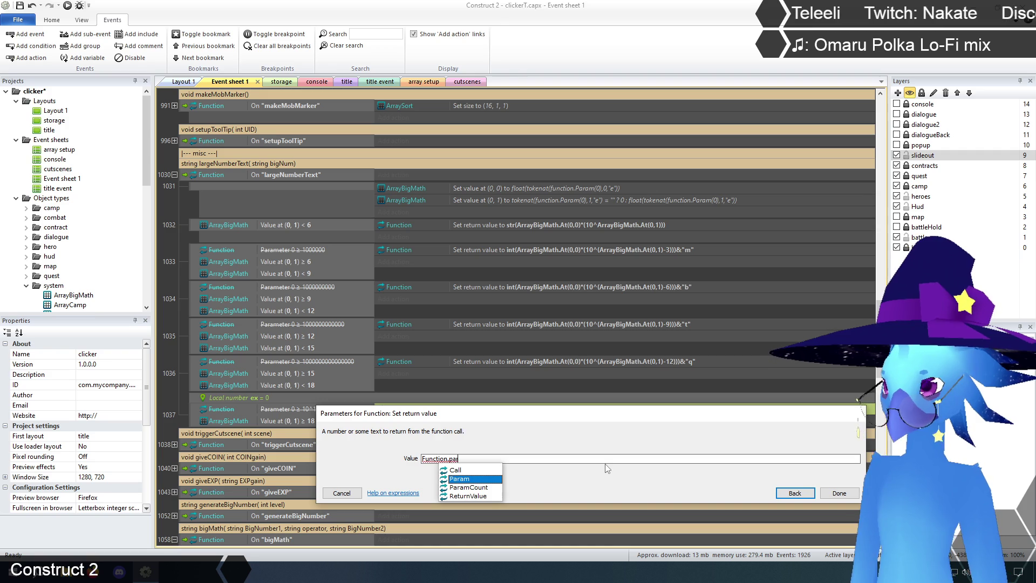
type("(0)")
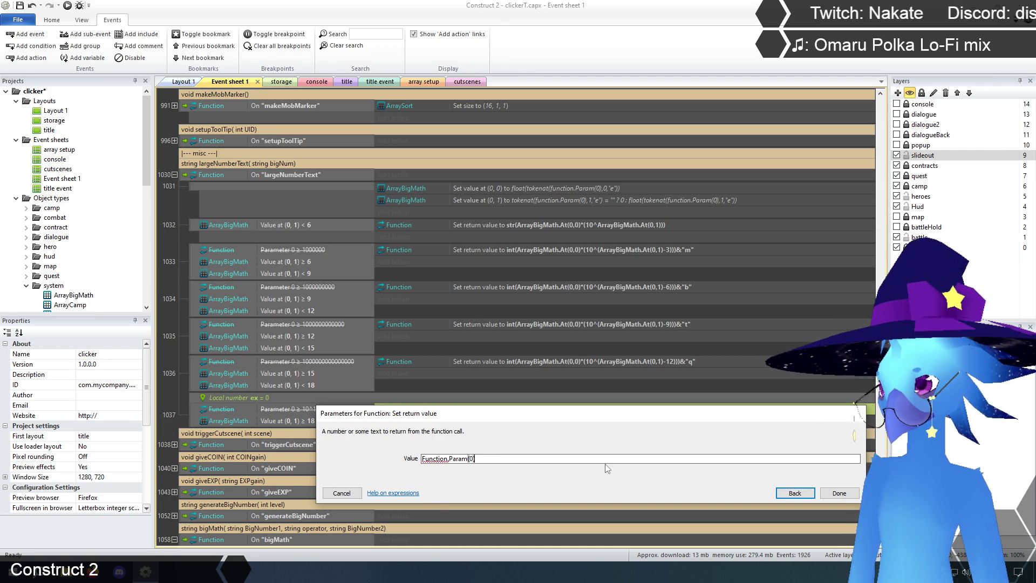
left_click(838, 494)
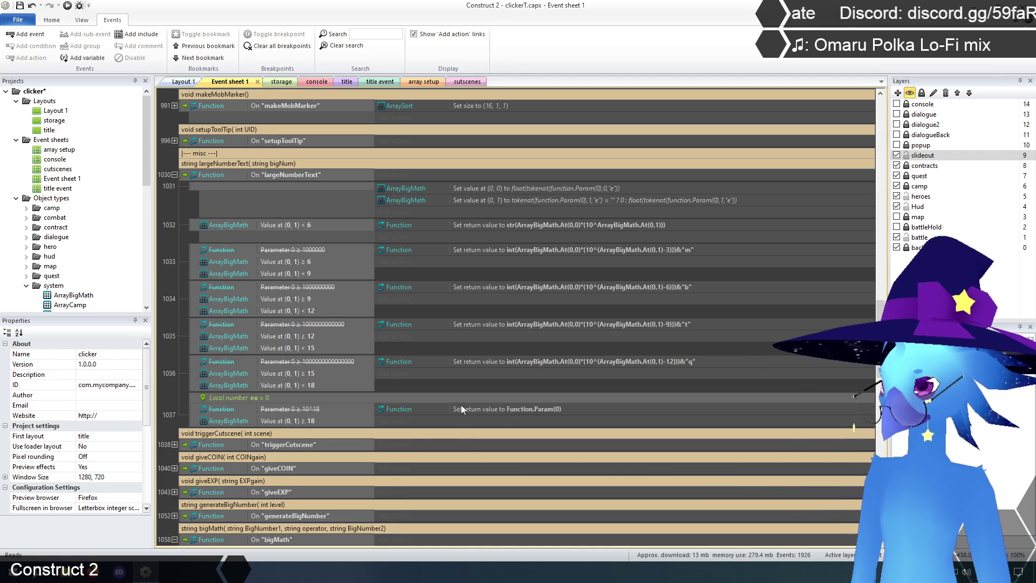
Delete the local number variable ex from event 1037, confirming the deletion
left_click(206, 398)
key("Delete")
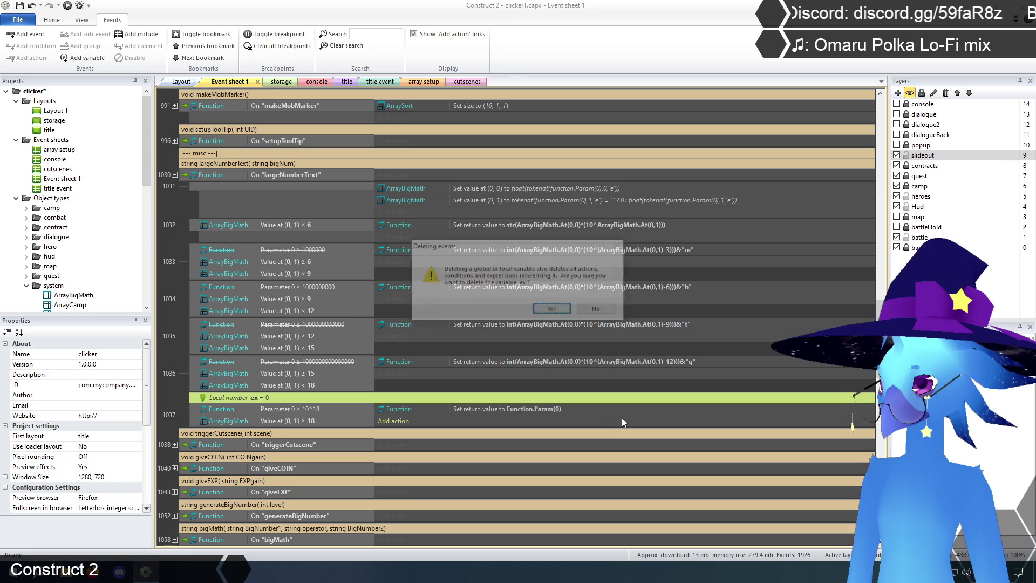
left_click(553, 310)
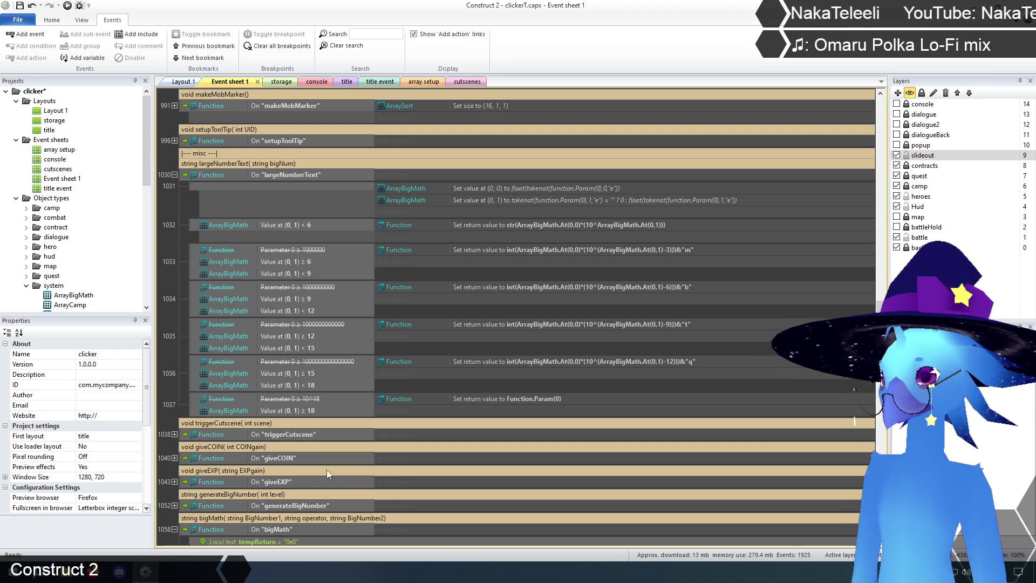
scroll(172, 361, "down", 2)
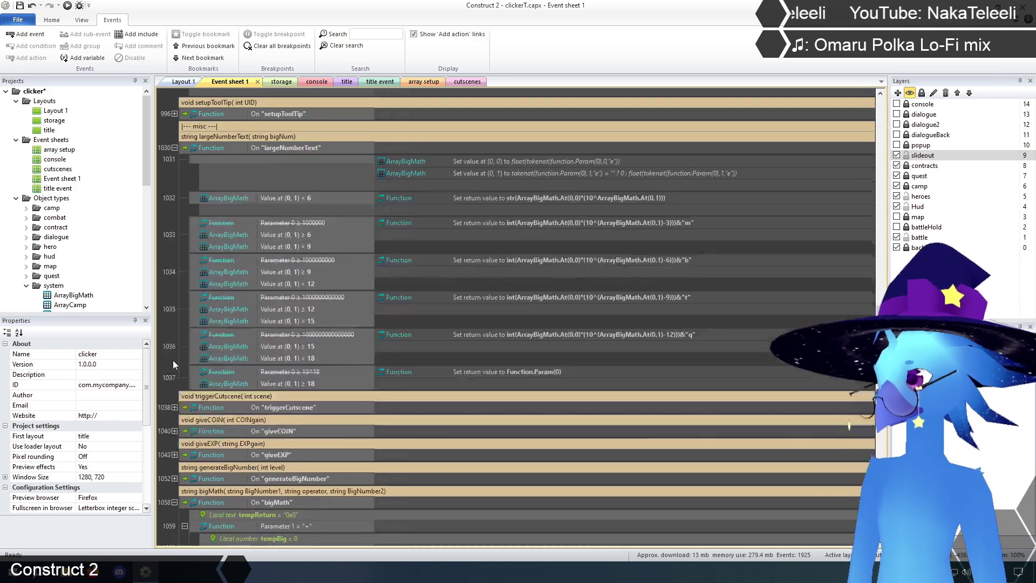
Save the clicker project and collapse the largeNumberText function event 1030
scroll(173, 360, "up", 2)
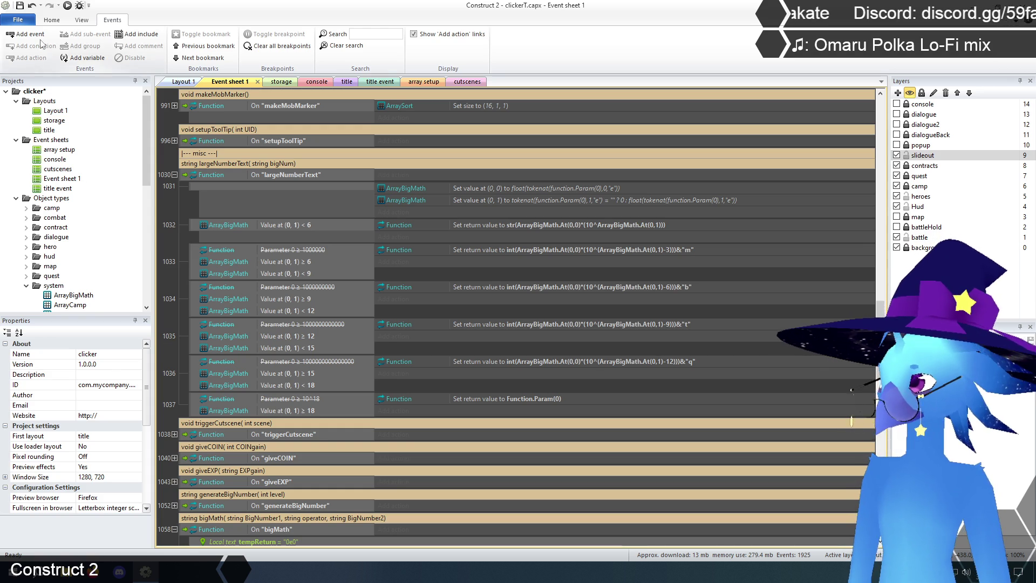
left_click(20, 6)
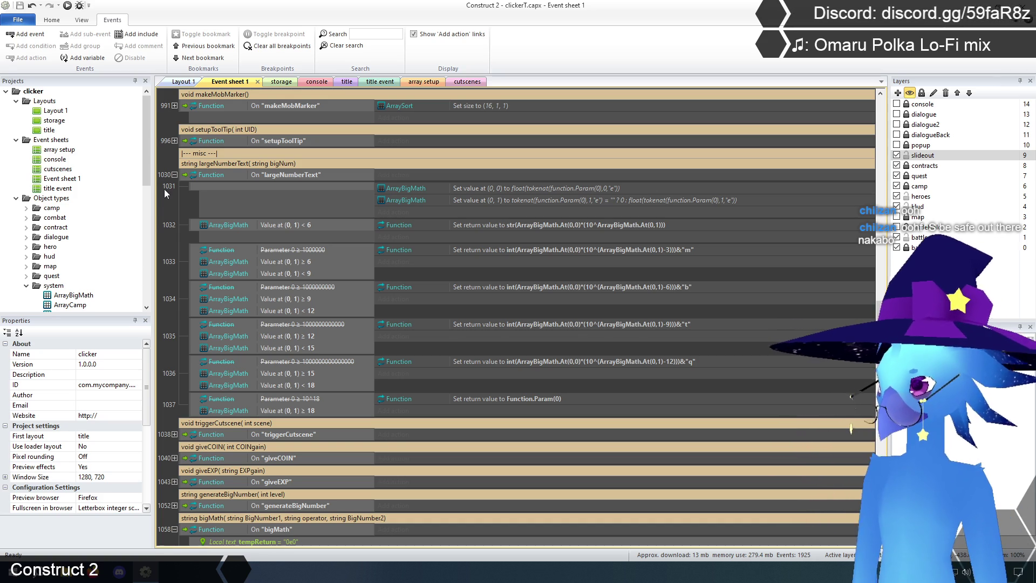
left_click(175, 174)
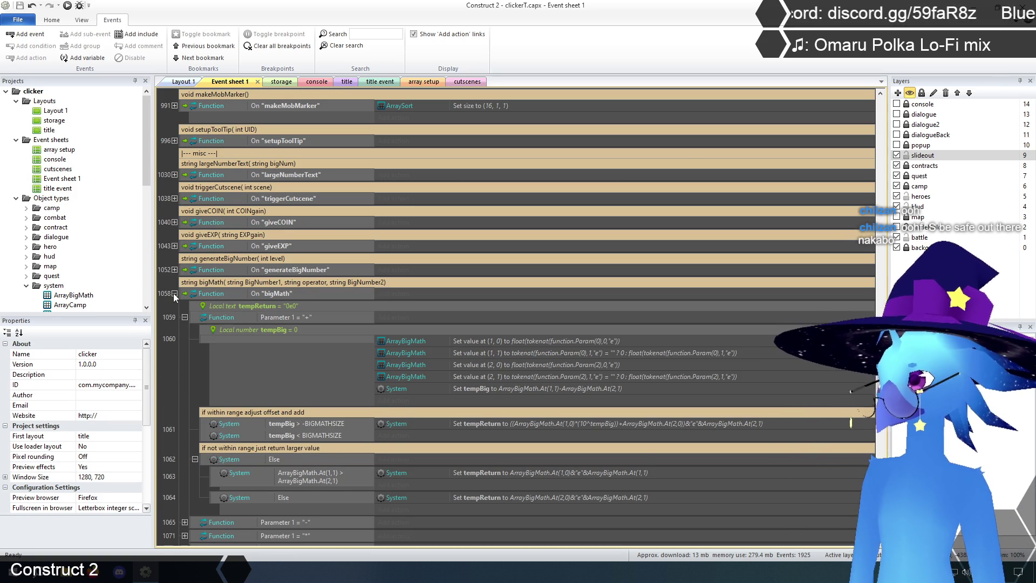
Collapse the bigMath function event 1058 and return to the top of Event sheet 1
left_click(174, 294)
scroll(275, 416, "up", 1)
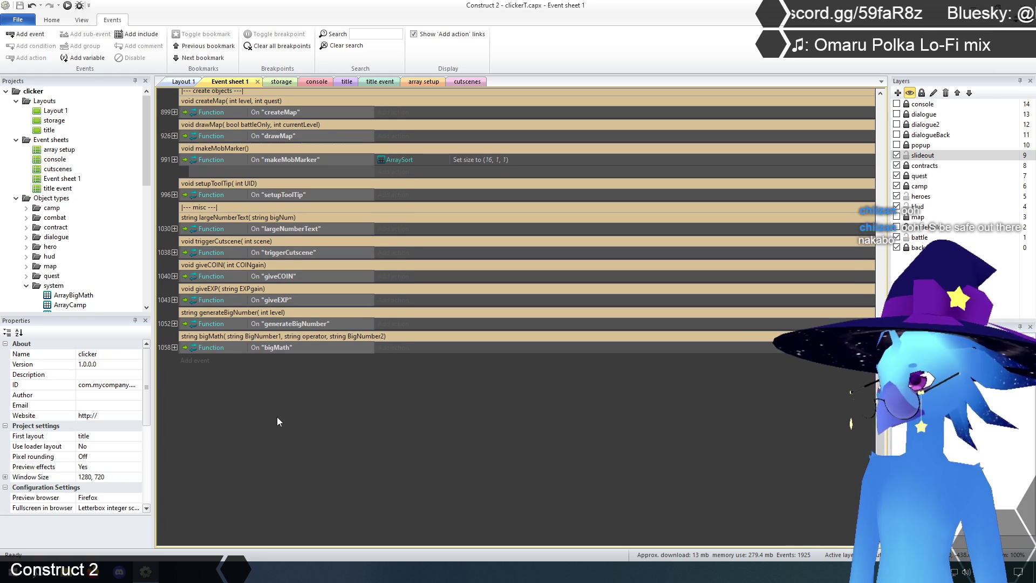
scroll(279, 416, "up", 2)
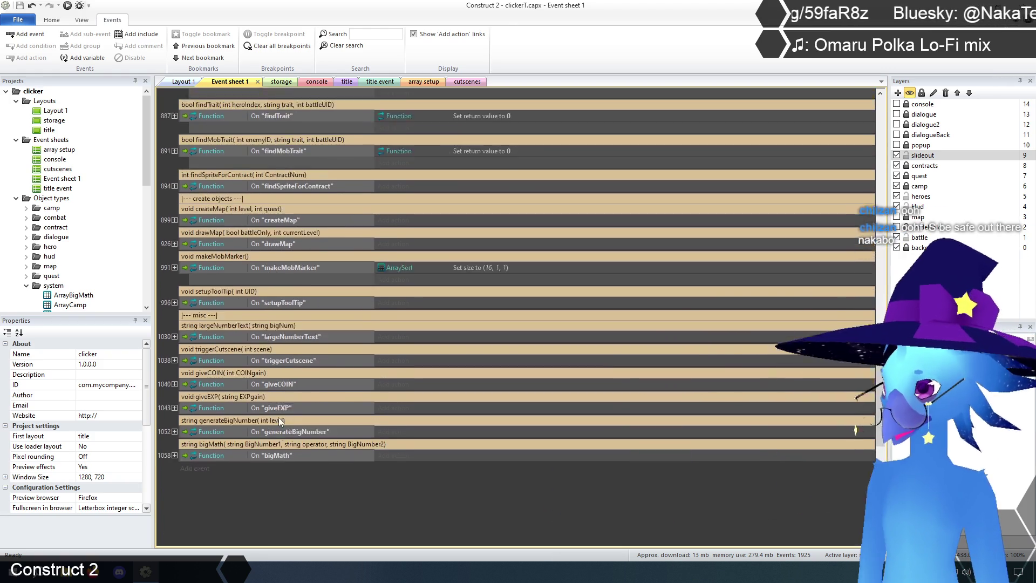
scroll(278, 416, "up", 10)
scroll(278, 414, "up", 10)
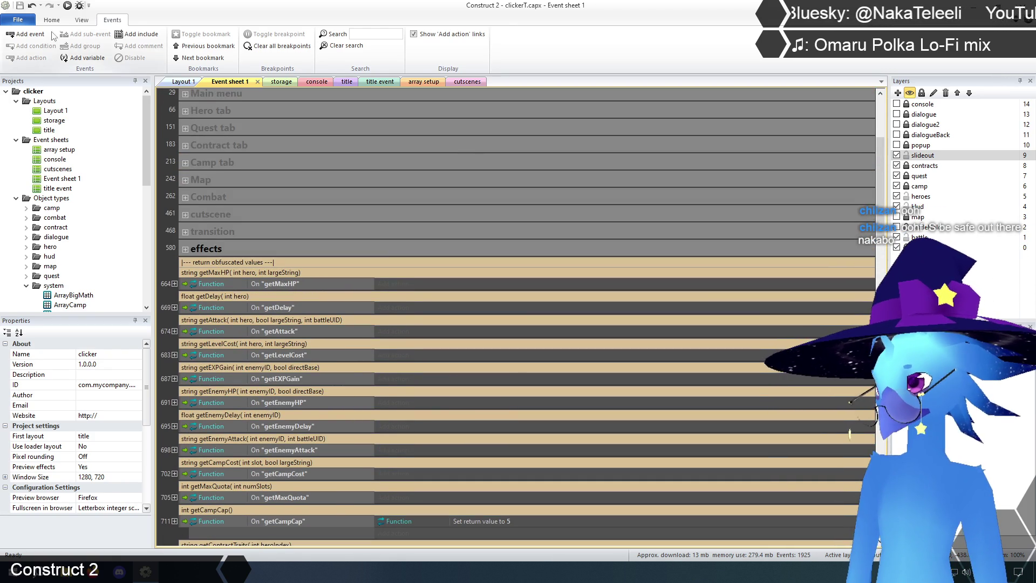
scroll(178, 319, "up", 3)
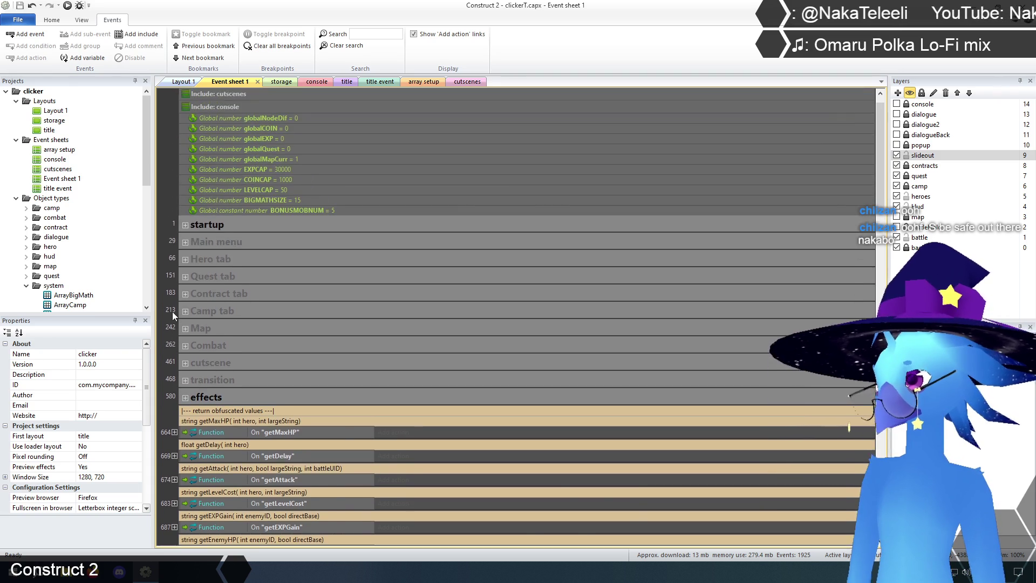
scroll(173, 313, "up", 1)
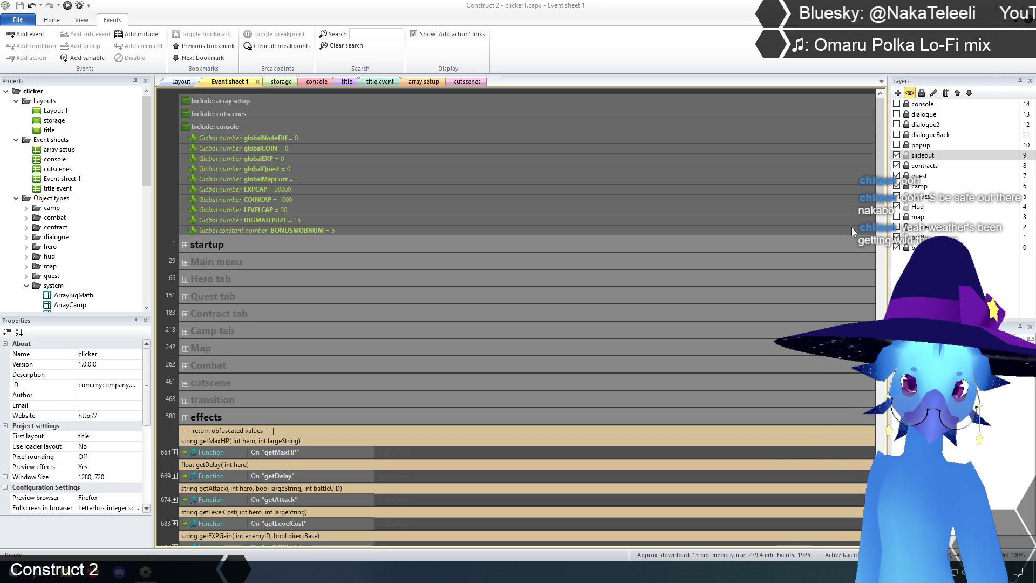
Expand the Combat event group to show its combat loop and targeting events
left_click(467, 5)
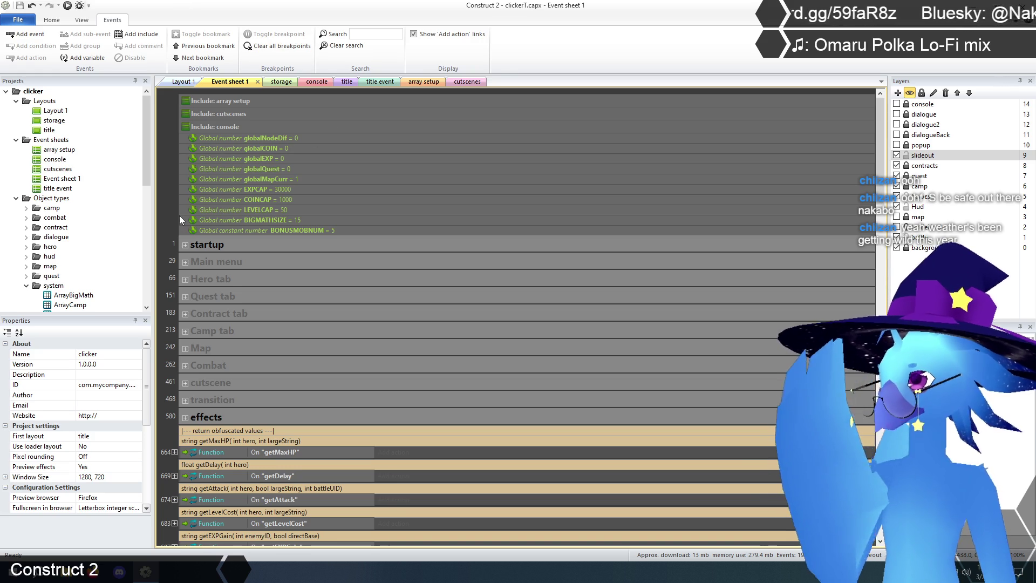
scroll(171, 216, "down", 3)
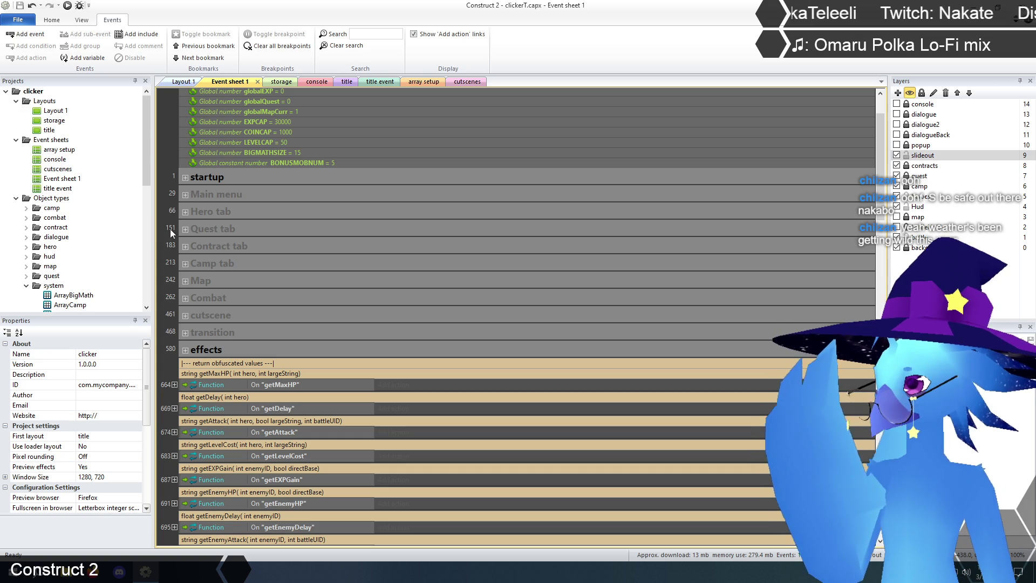
left_click(185, 298)
scroll(180, 319, "down", 3)
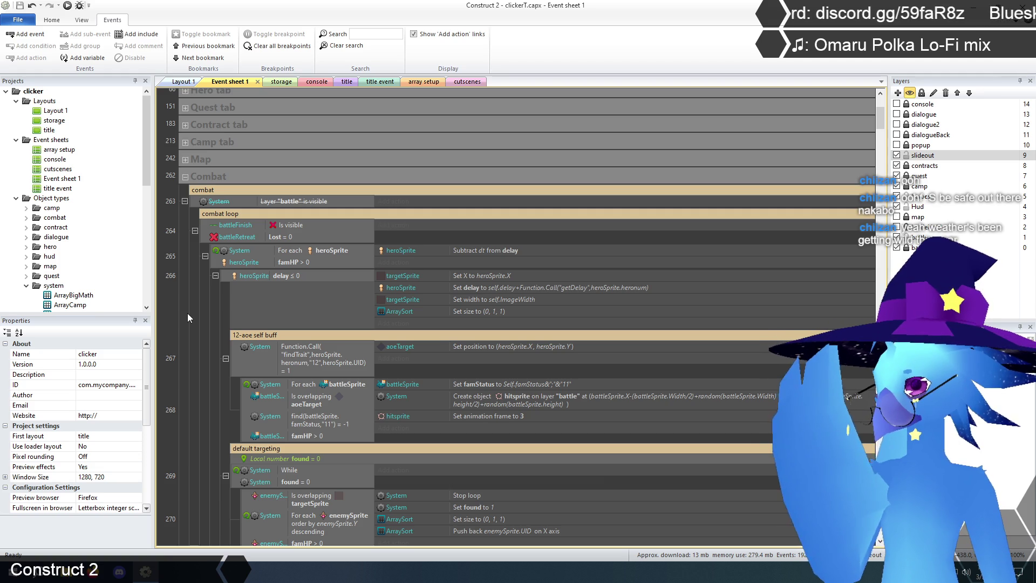
Scroll through the Combat group's hero delay and targeting events
scroll(187, 313, "down", 3)
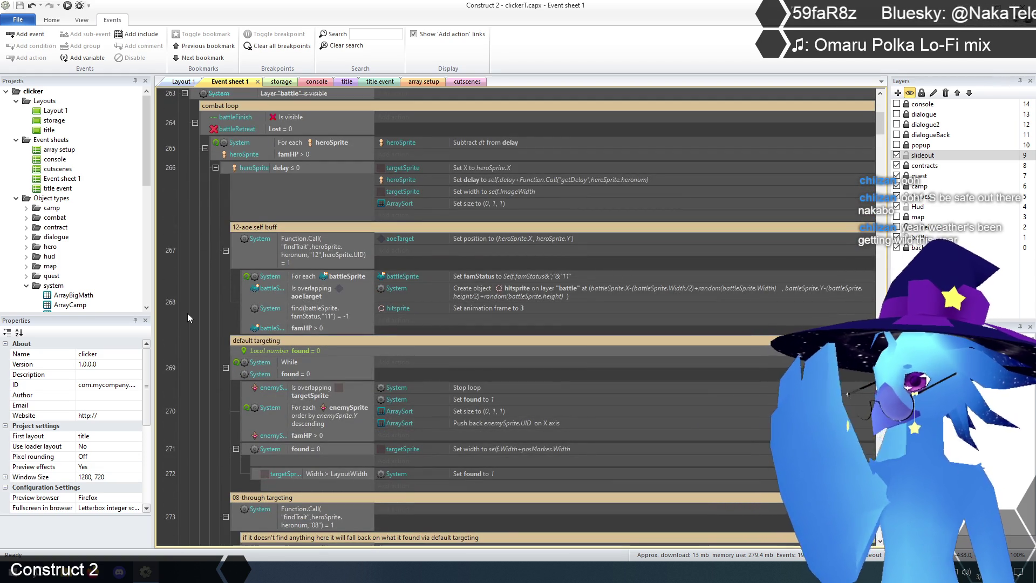
scroll(187, 313, "down", 8)
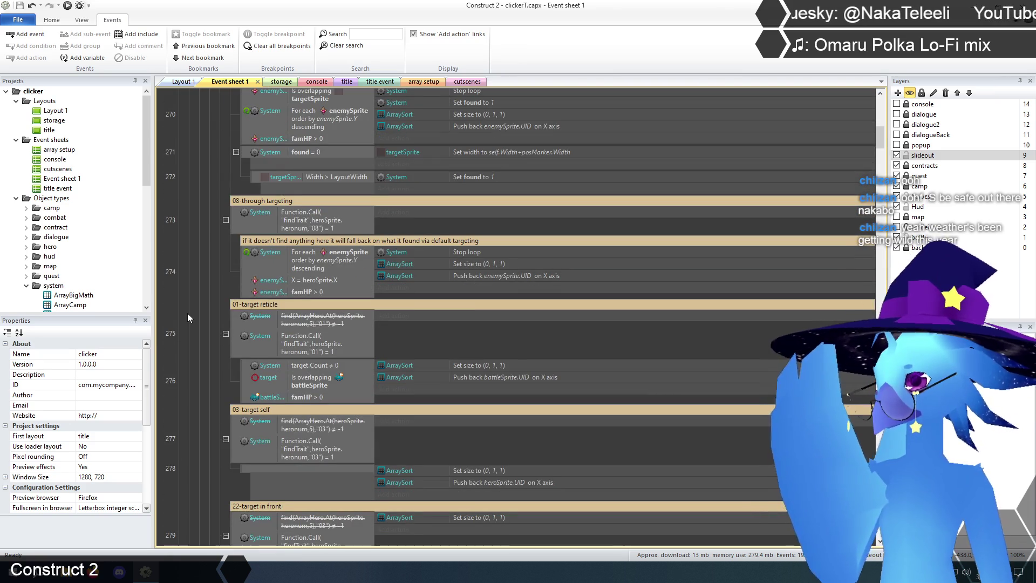
scroll(188, 315, "down", 7)
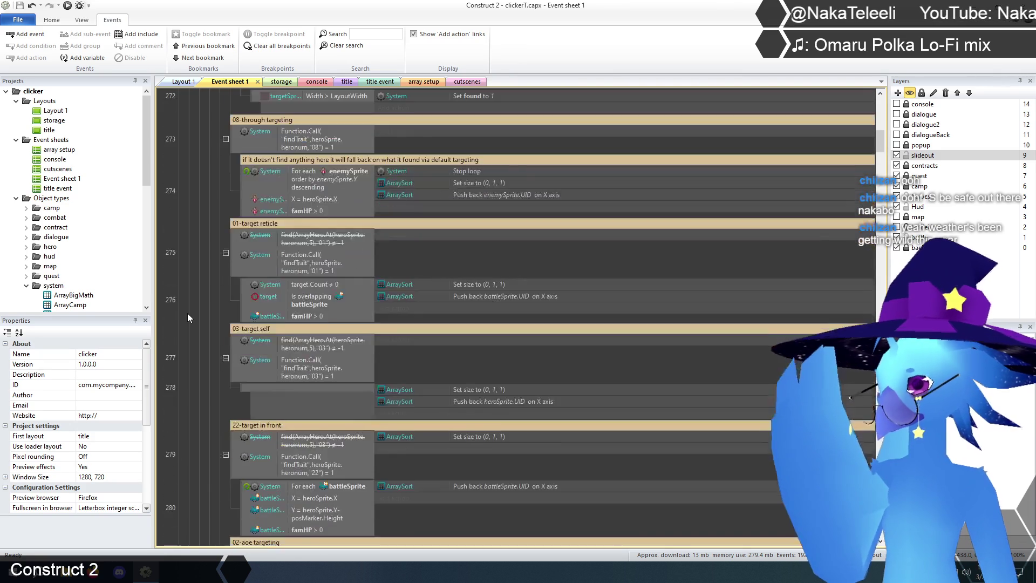
scroll(186, 313, "up", 1)
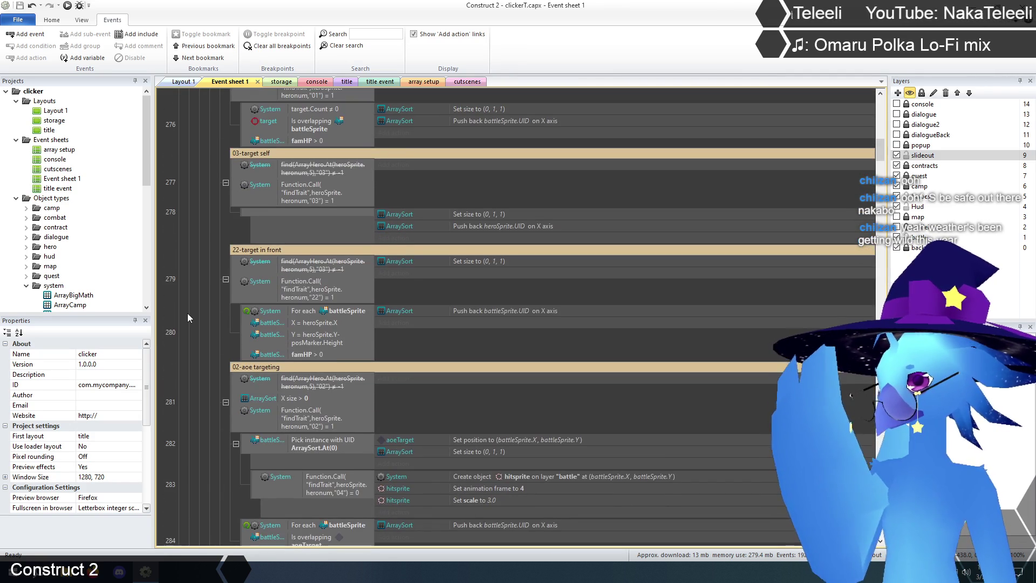
scroll(187, 313, "down", 3)
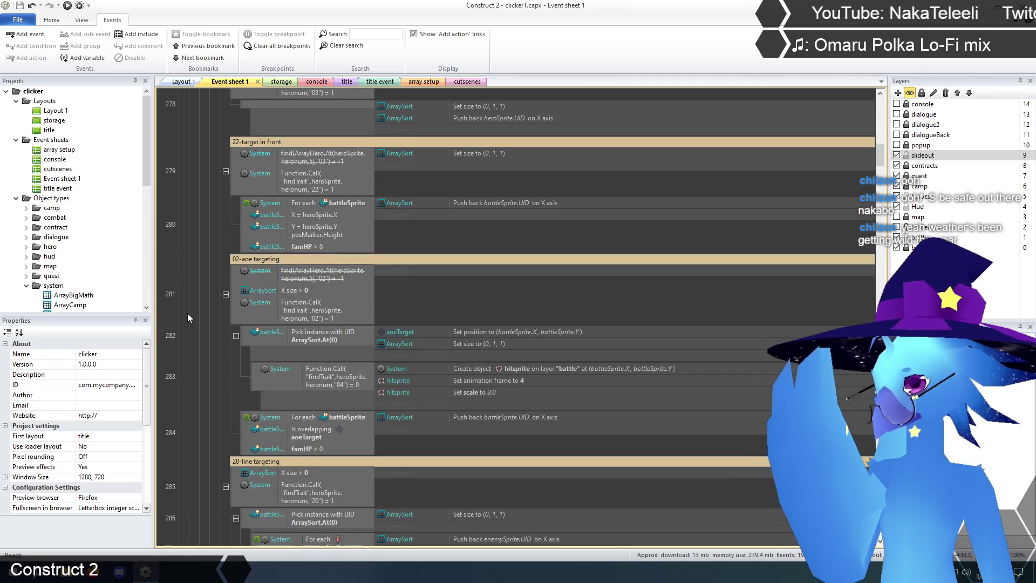
scroll(188, 315, "down", 3)
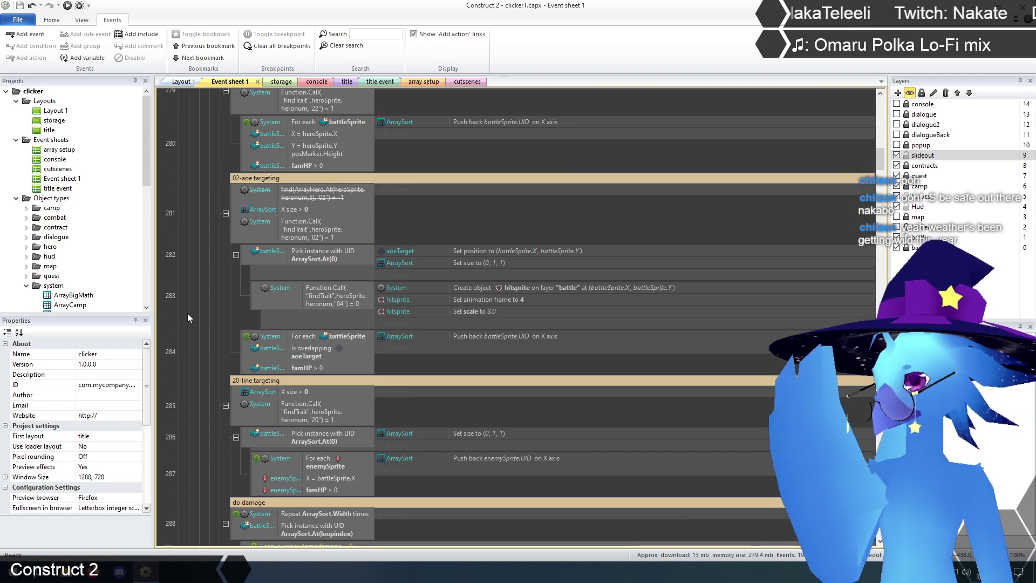
scroll(187, 314, "down", 10)
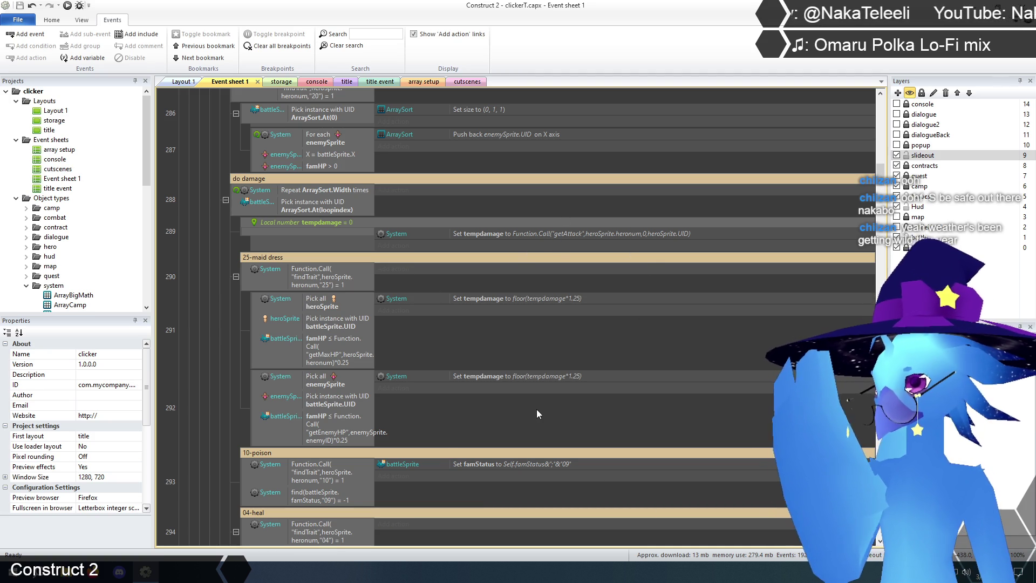
Move past the heal and damage events and select the battleSprite Destroy action in defeat-enemy event 313
scroll(536, 409, "down", 1)
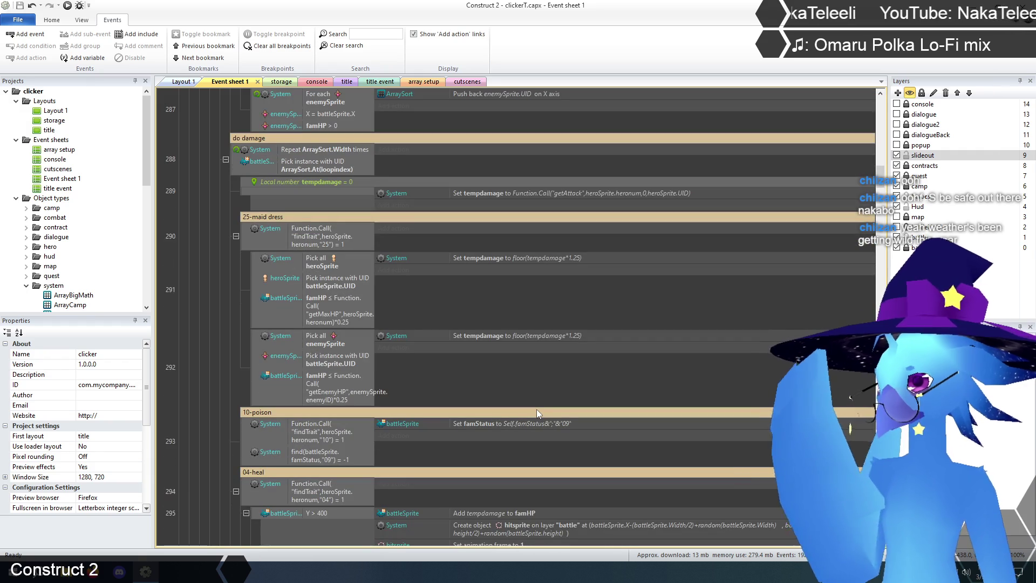
scroll(537, 409, "down", 5)
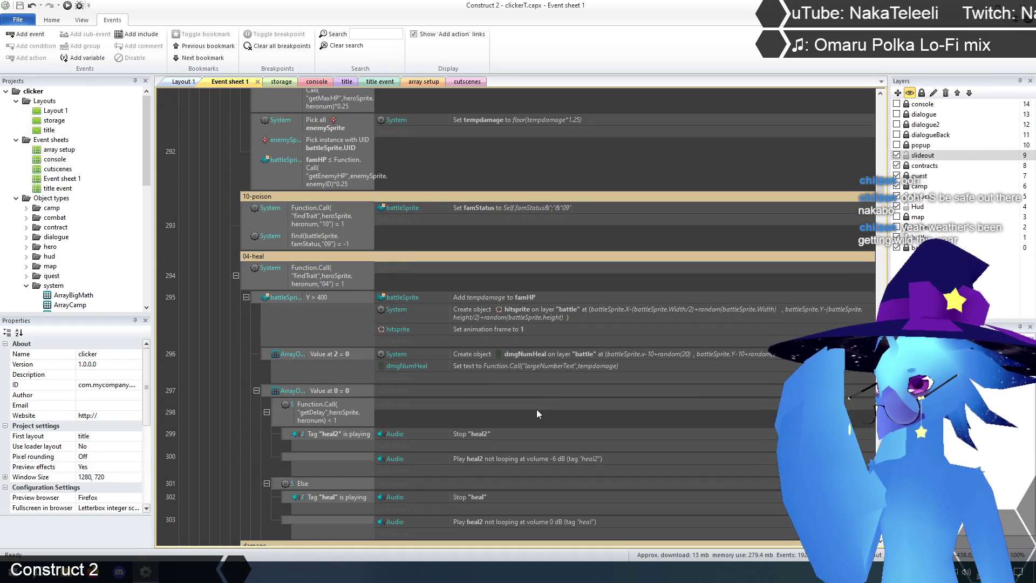
scroll(537, 413, "down", 3)
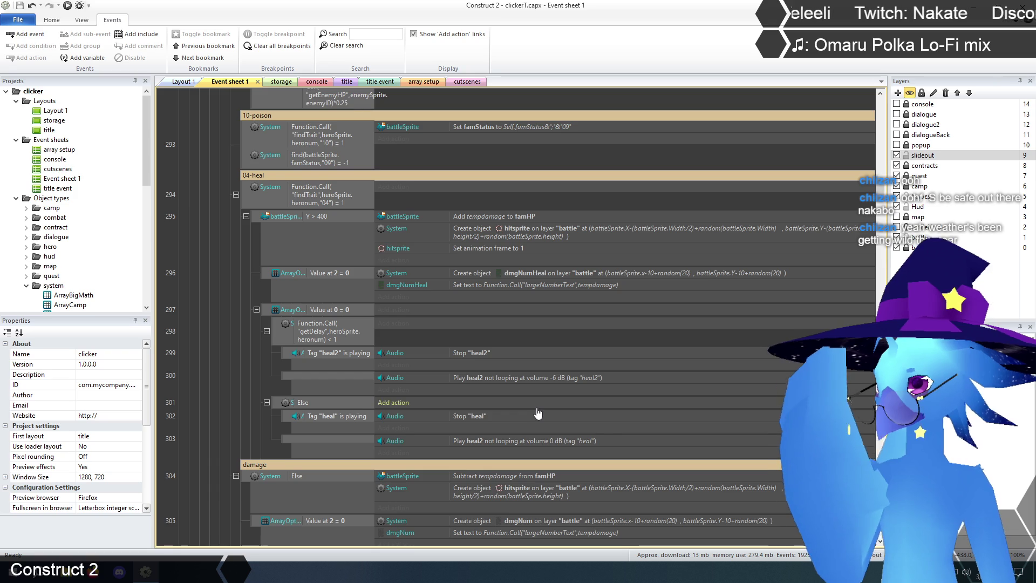
scroll(537, 411, "up", 1)
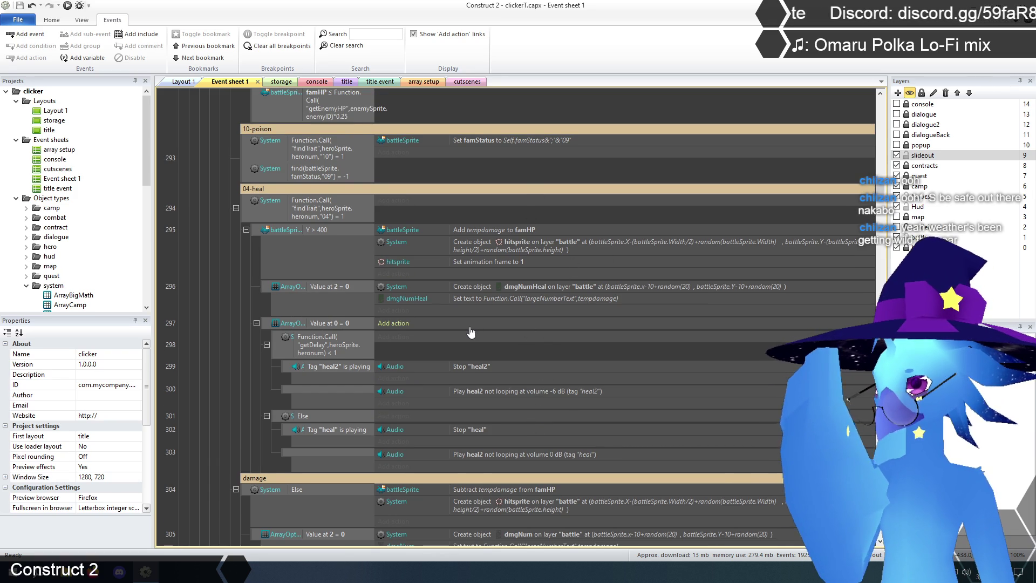
scroll(472, 332, "up", 1)
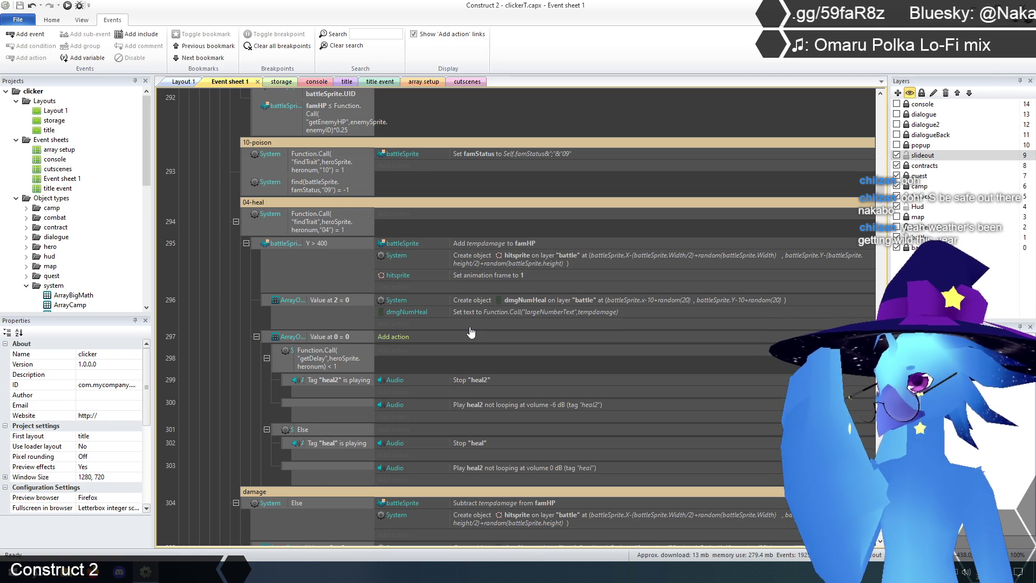
scroll(471, 331, "down", 8)
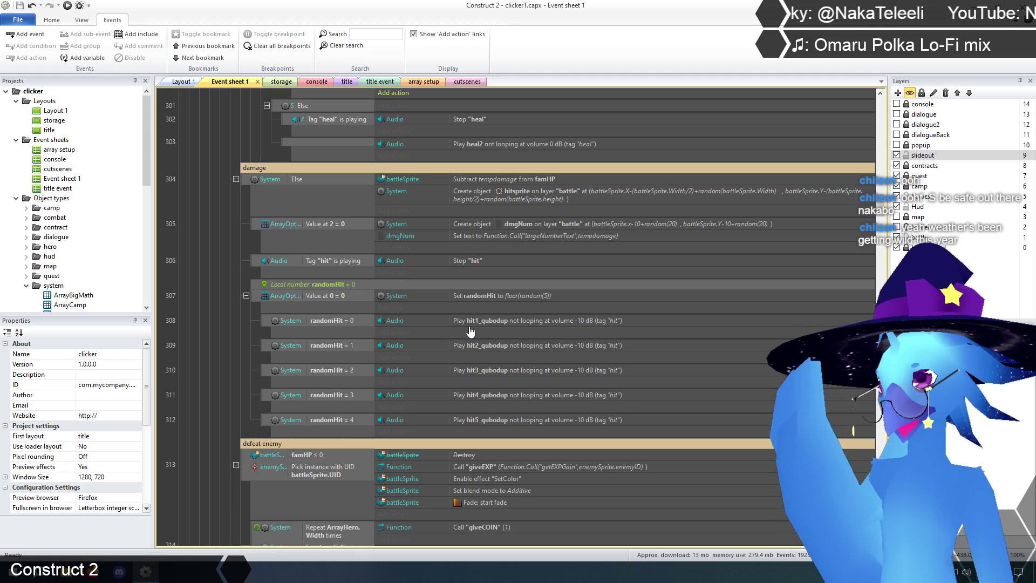
scroll(471, 332, "down", 1)
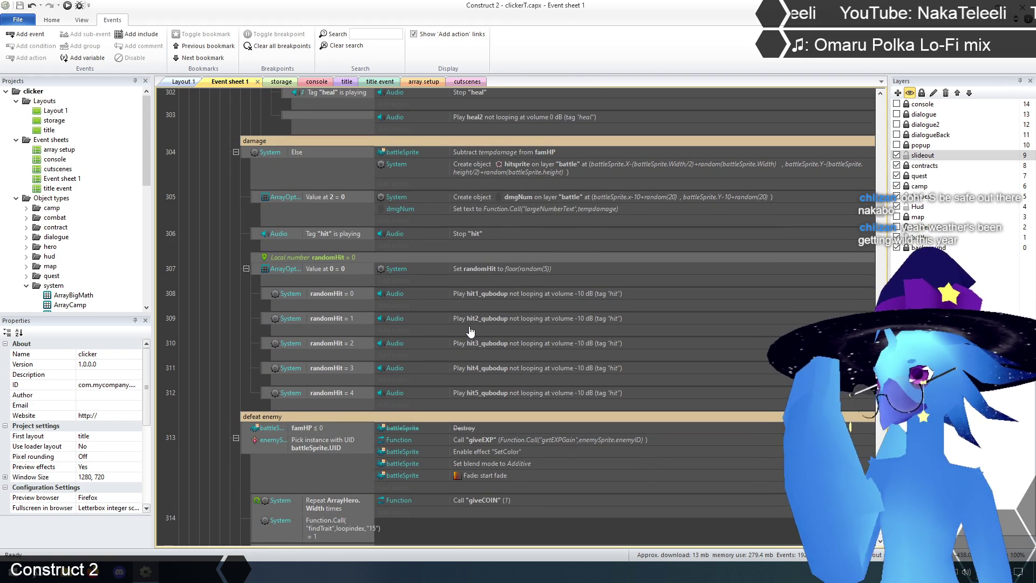
scroll(472, 332, "down", 8)
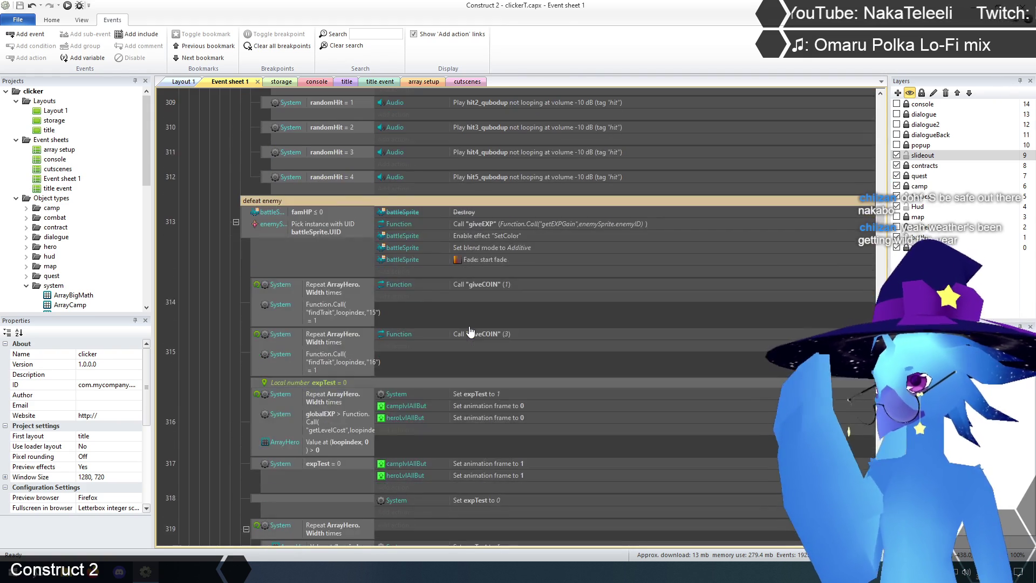
left_click(460, 212)
Delete event 313's battleSprite Destroy action, then move down to death event 363
key("Delete")
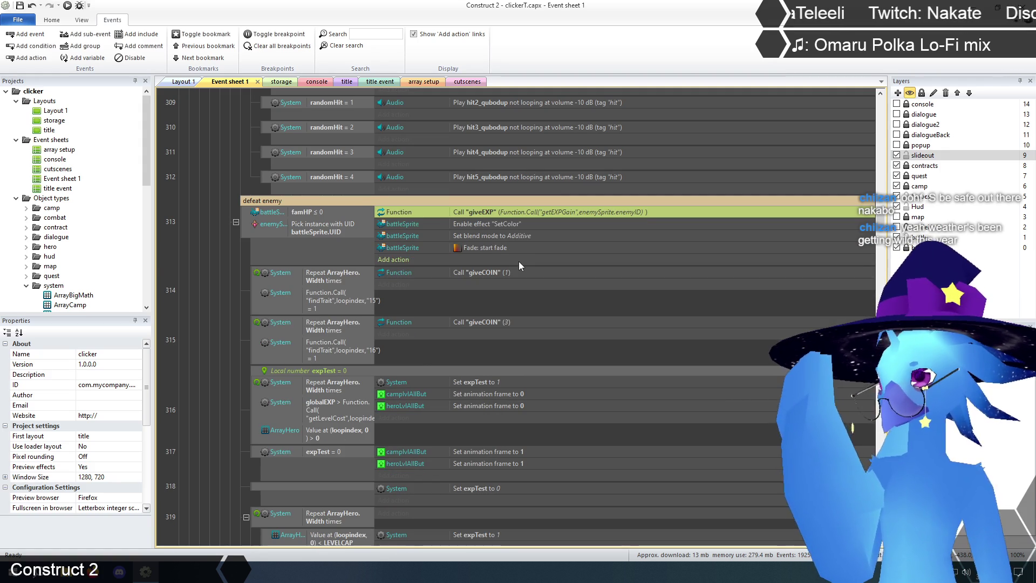
left_click(205, 300)
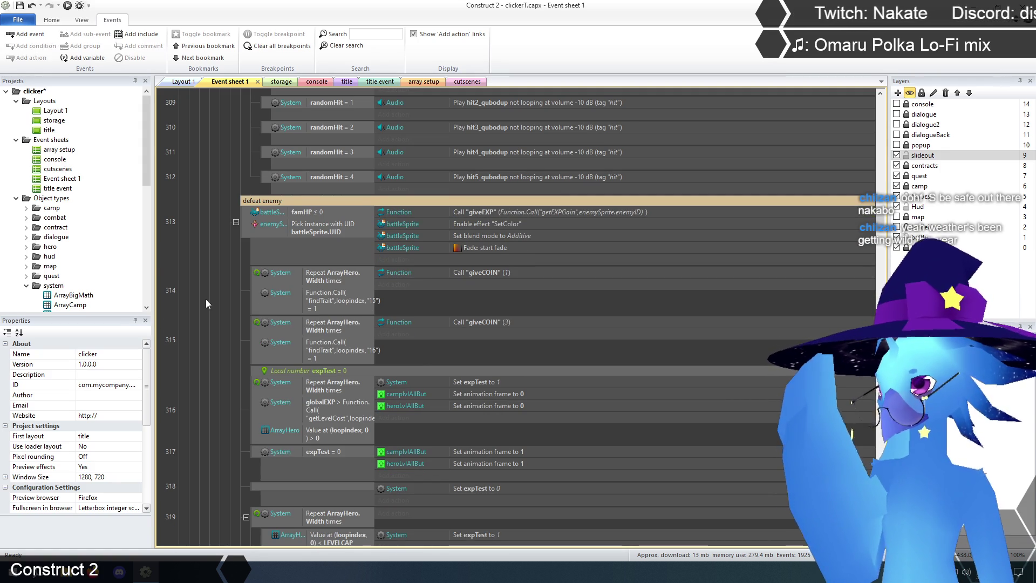
scroll(227, 299, "down", 3)
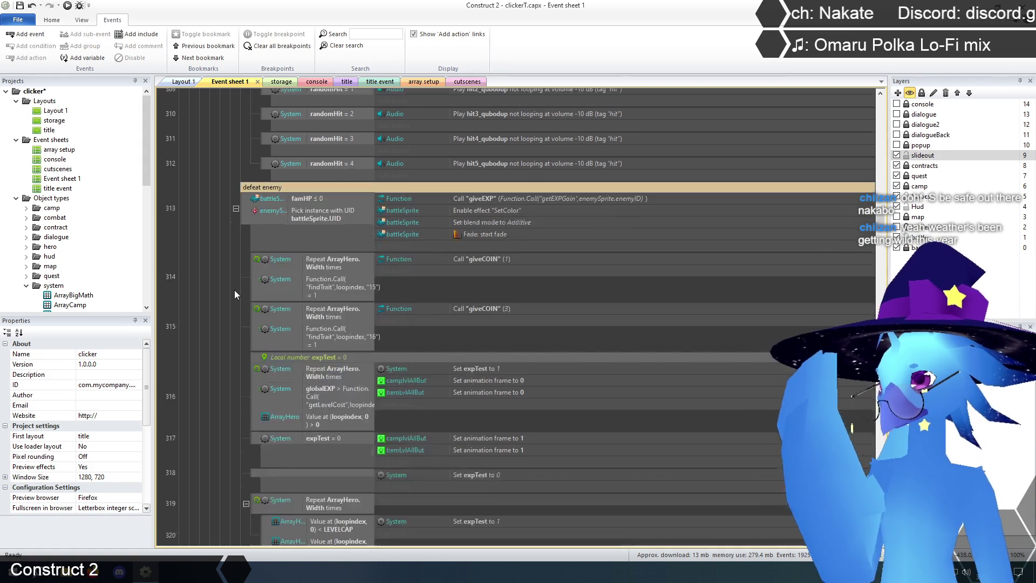
scroll(236, 289, "down", 7)
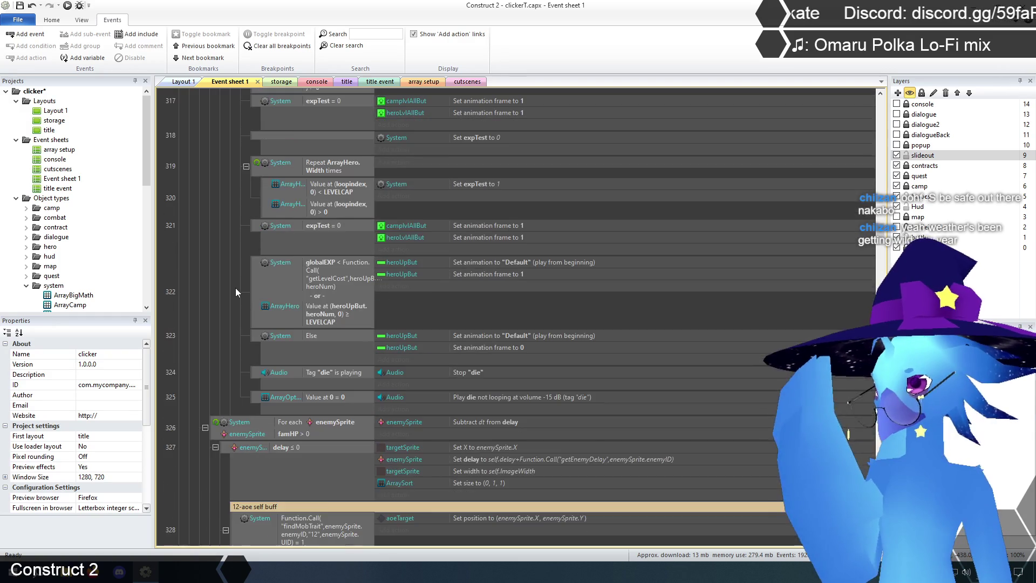
scroll(236, 292, "down", 1)
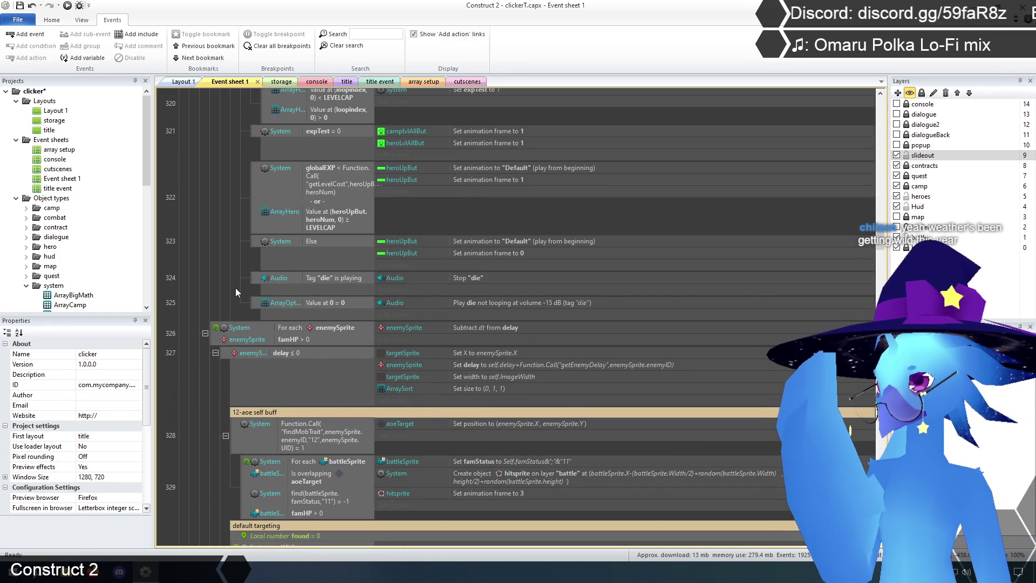
scroll(236, 292, "down", 3)
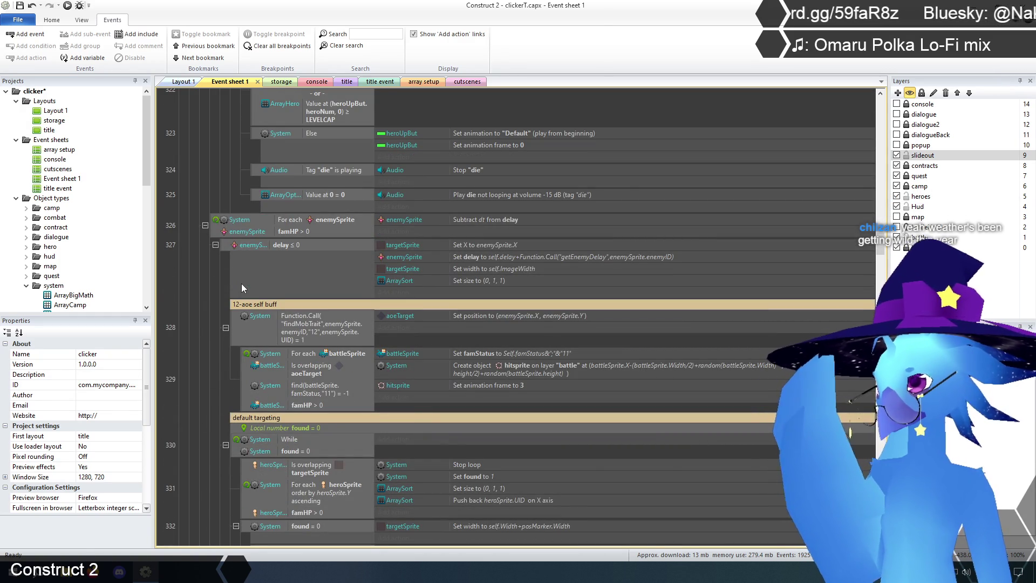
scroll(241, 284, "down", 10)
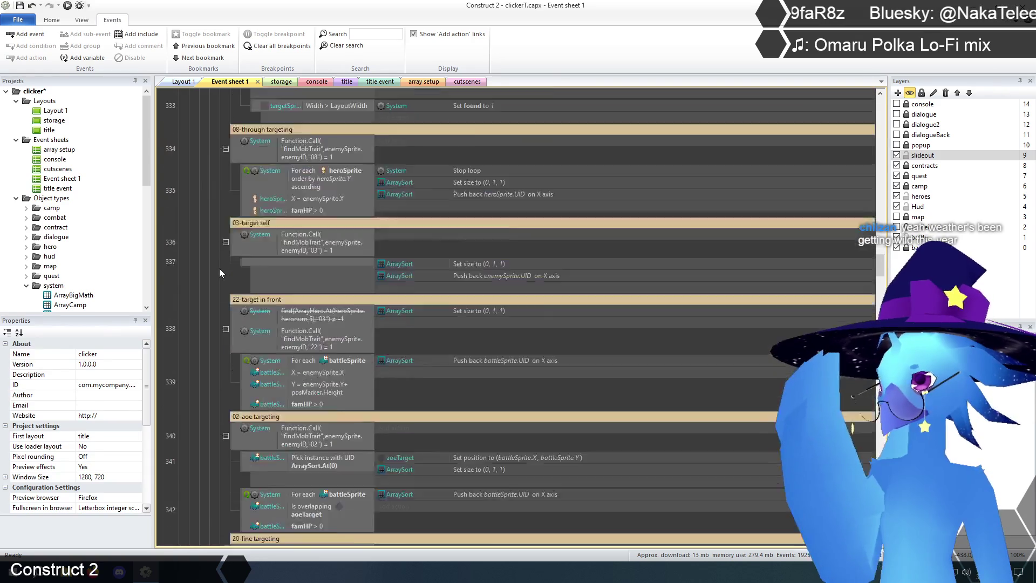
scroll(219, 268, "down", 12)
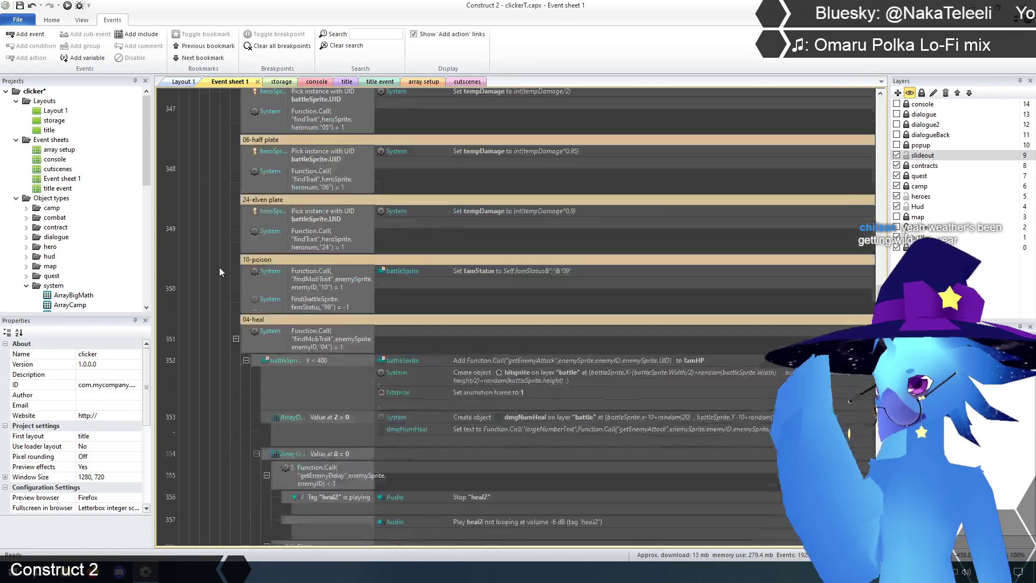
scroll(219, 267, "down", 12)
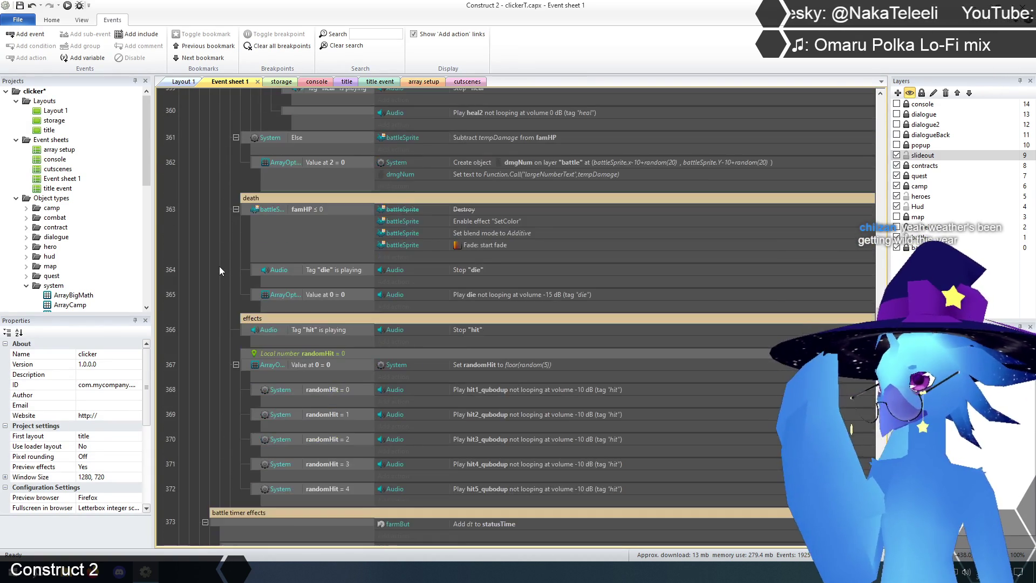
Remove the battleSprite Destroy action from death event 363
left_click(462, 212)
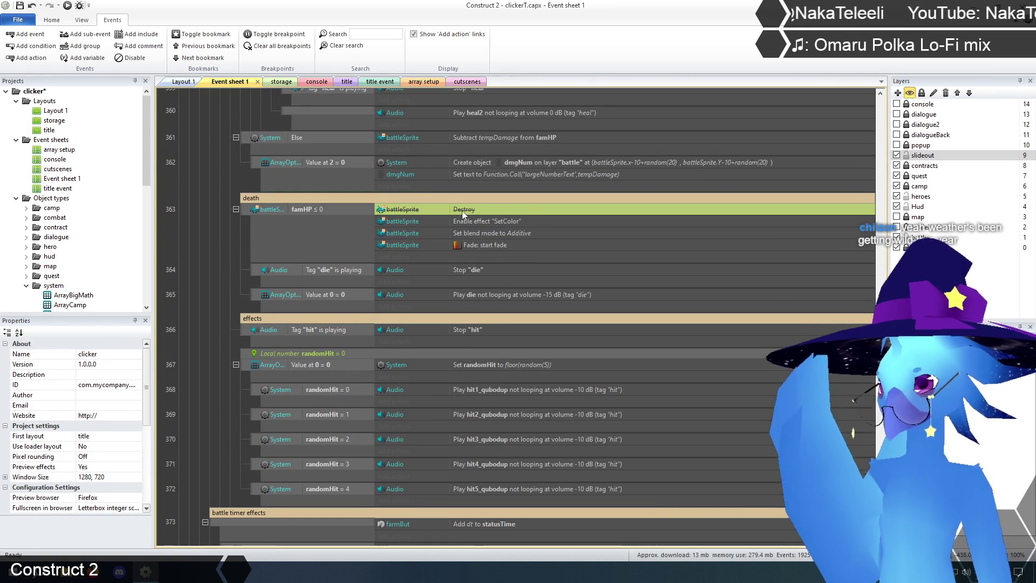
key("Delete")
left_click(213, 237)
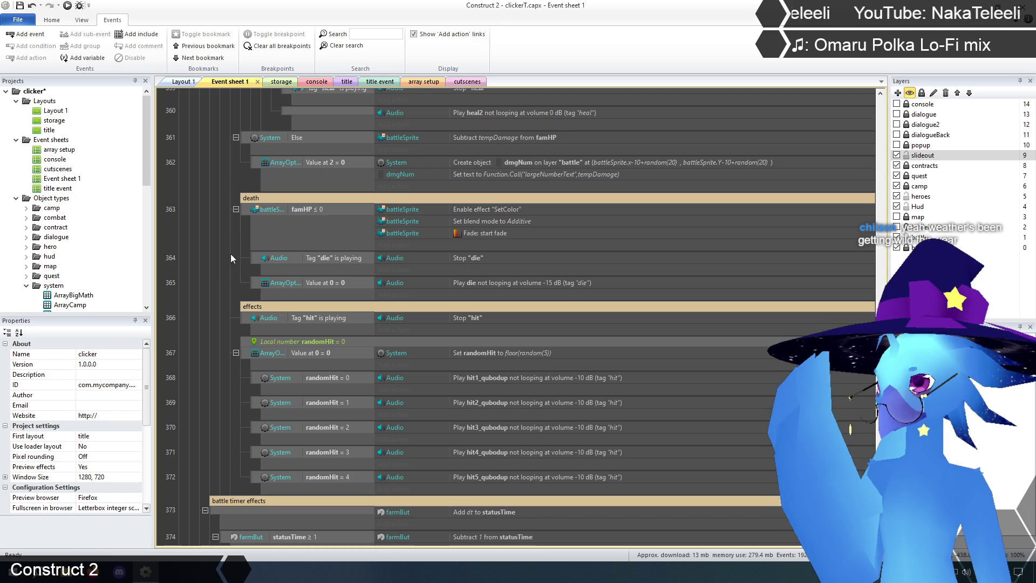
scroll(247, 260, "down", 5)
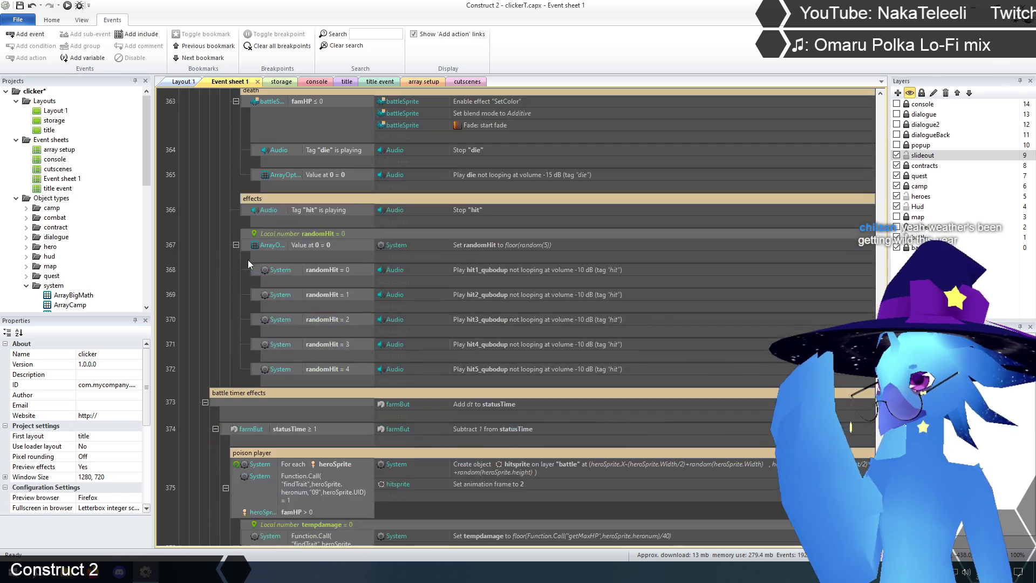
Delete the heroSprite Destroy action from event 380
scroll(248, 259, "down", 2)
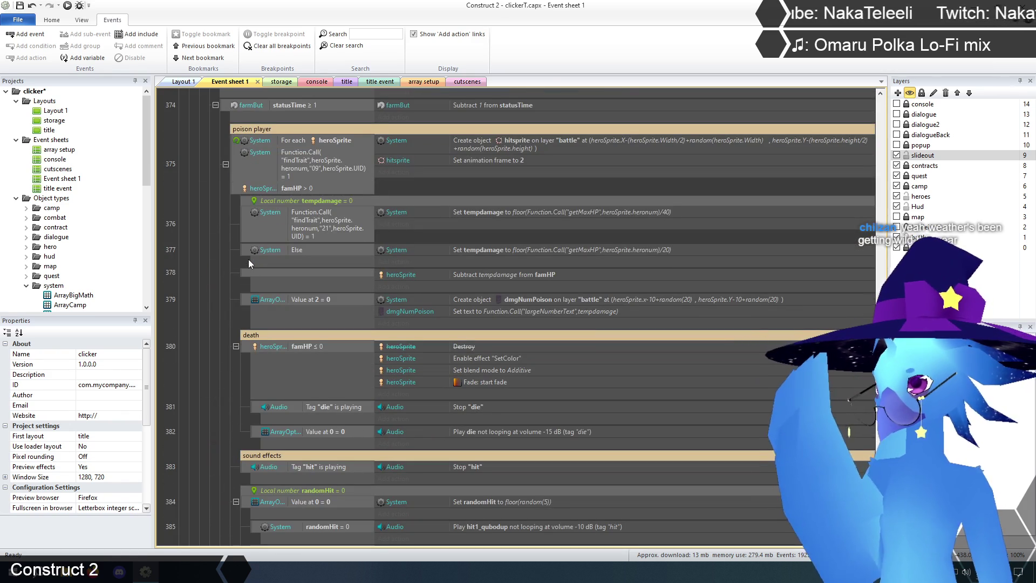
scroll(249, 259, "down", 2)
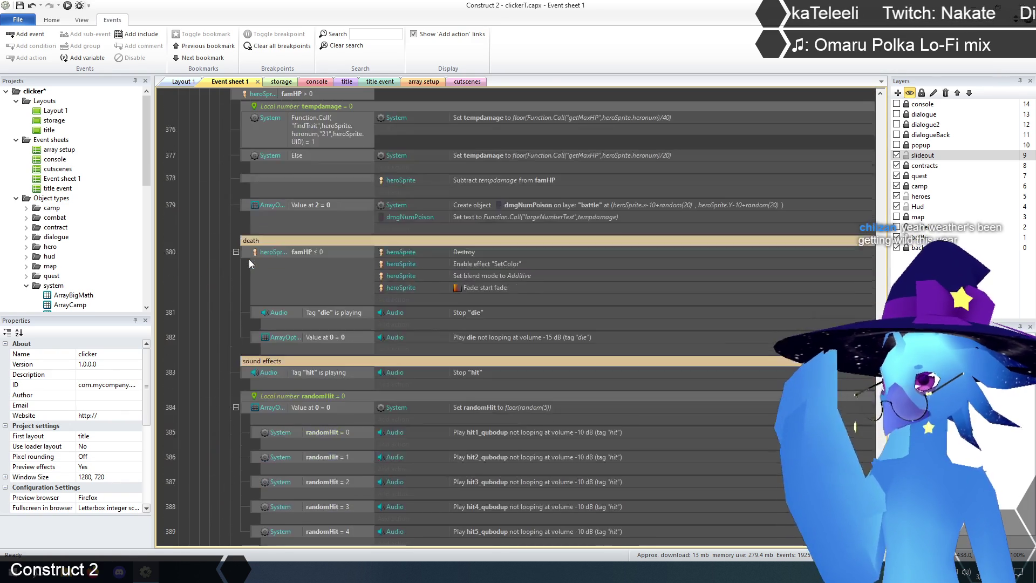
left_click(470, 242)
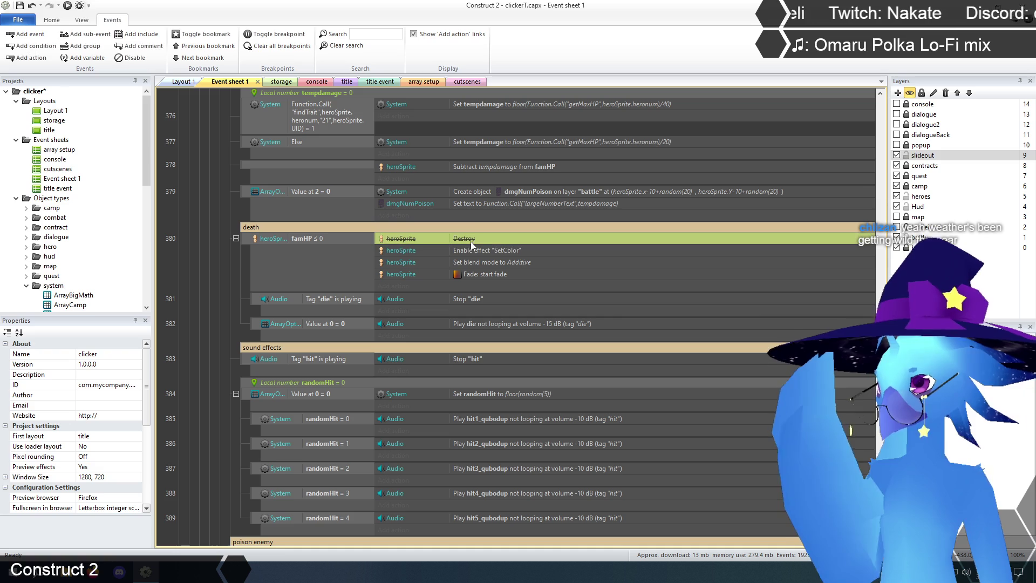
key("Delete")
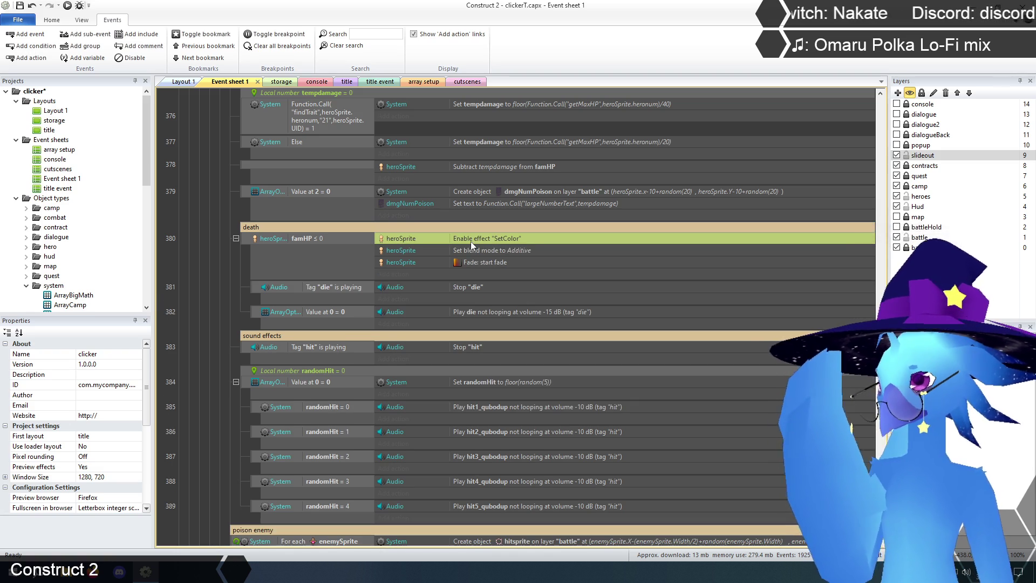
Select the enemySprite Destroy action in event 395, then scroll back up through the Combat events
scroll(472, 241, "down", 8)
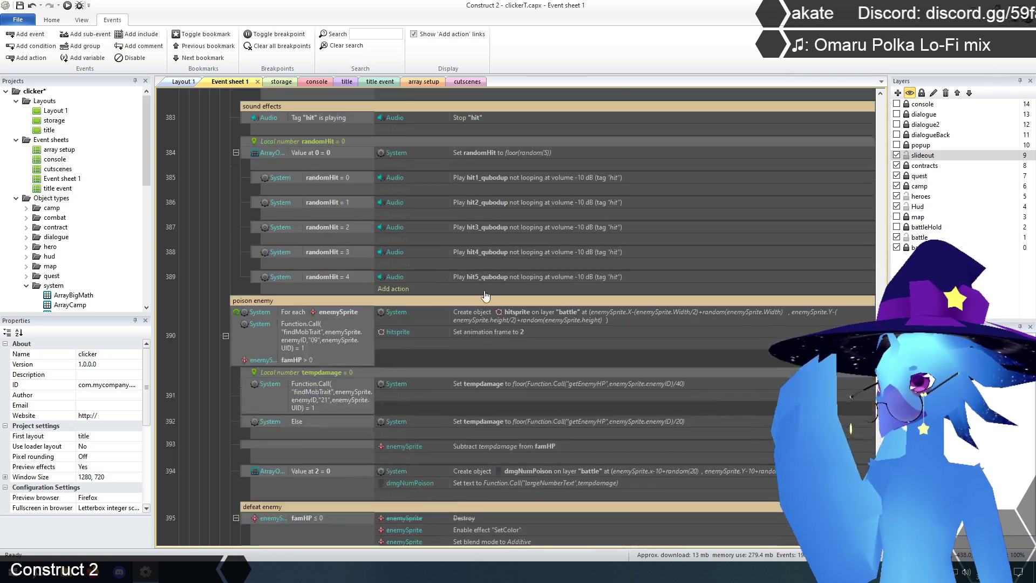
left_click(469, 303)
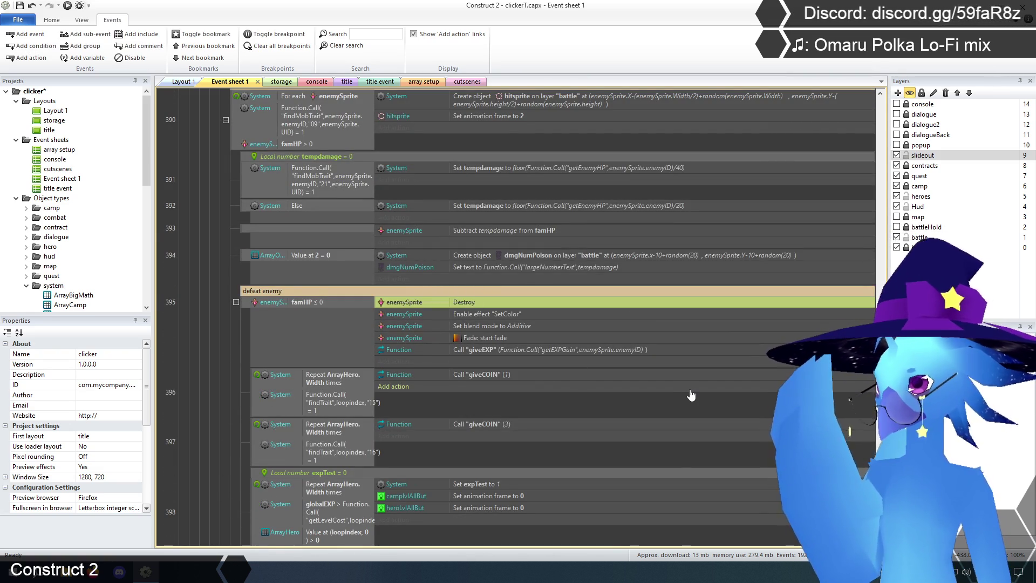
scroll(400, 300, "down", 5)
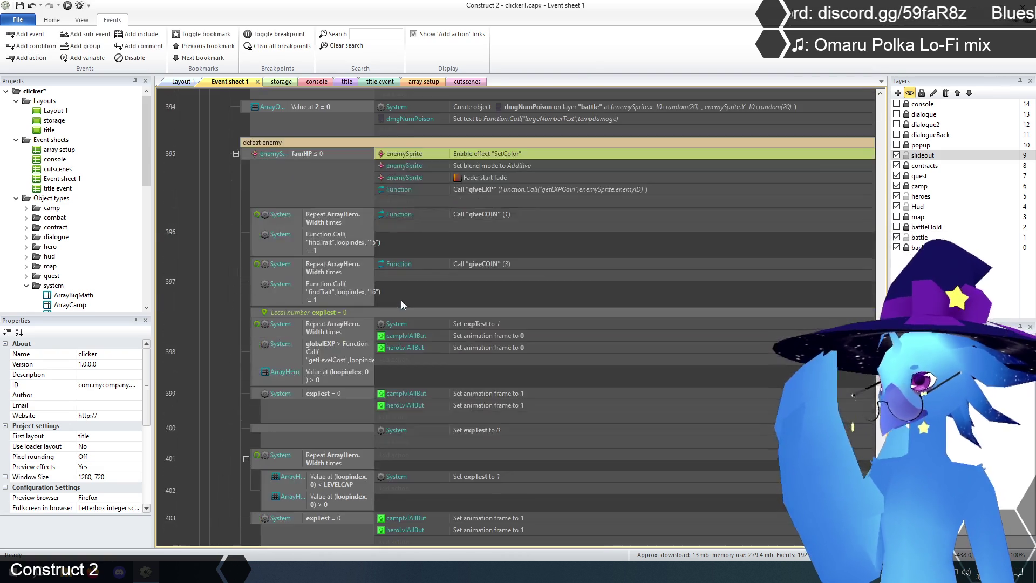
scroll(250, 178, "down", 9)
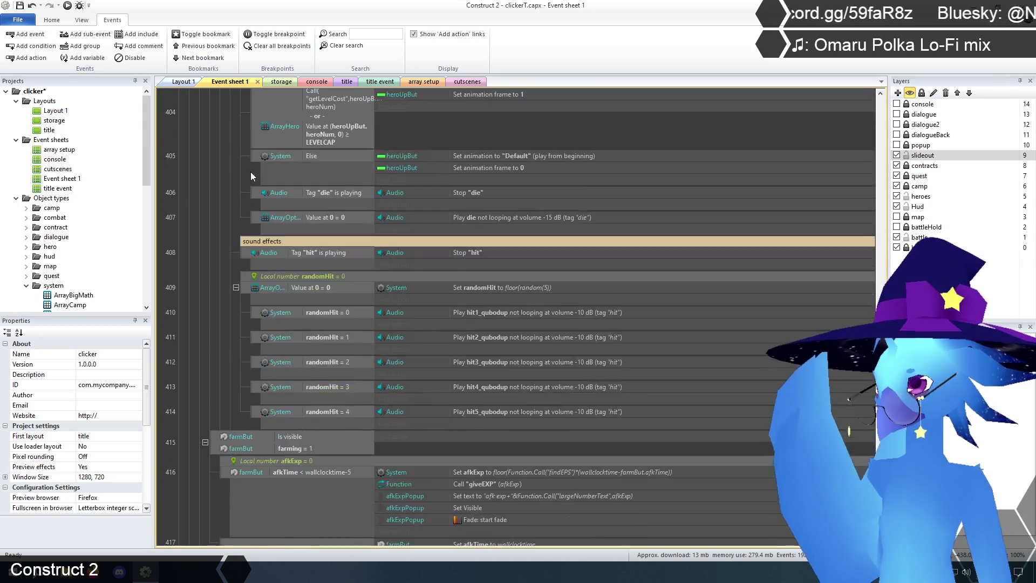
scroll(235, 265, "up", 10)
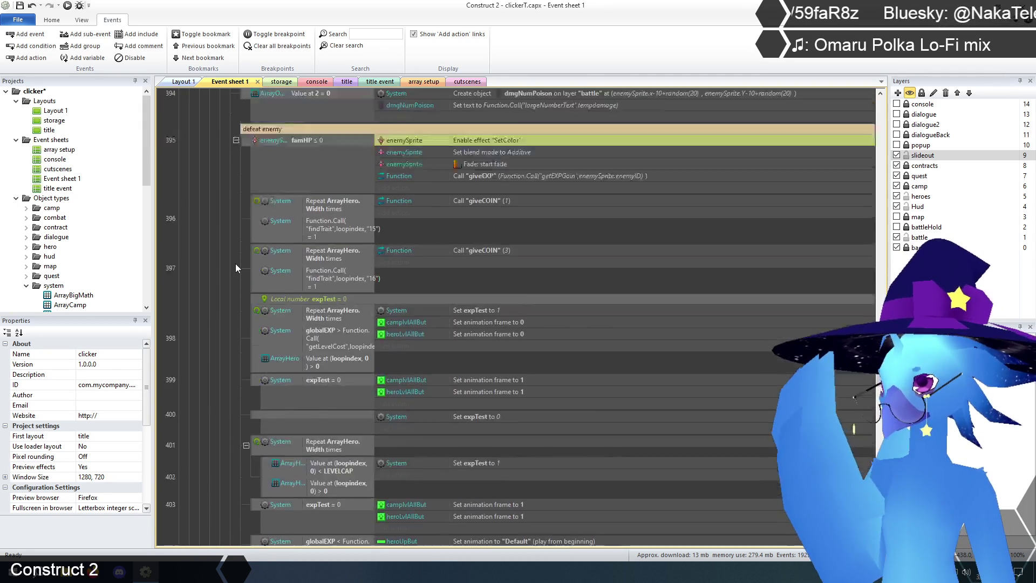
scroll(235, 267, "up", 2)
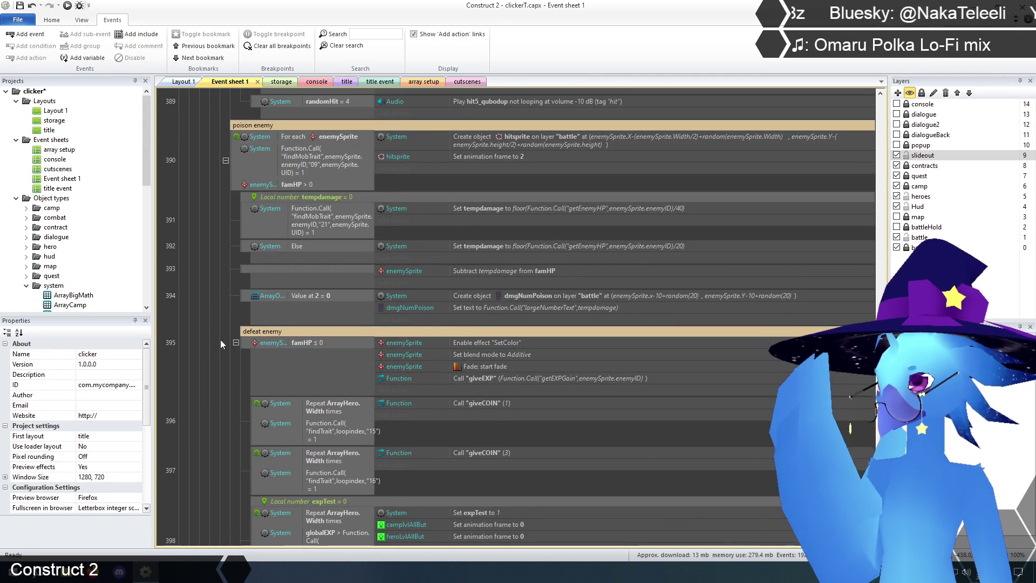
scroll(219, 378, "up", 1)
scroll(219, 409, "up", 5)
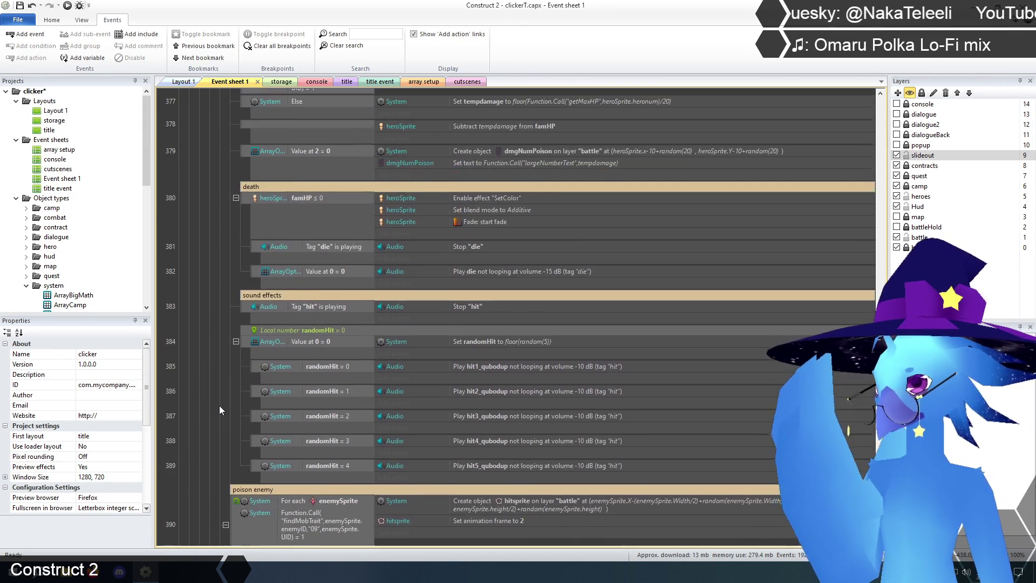
scroll(219, 409, "up", 4)
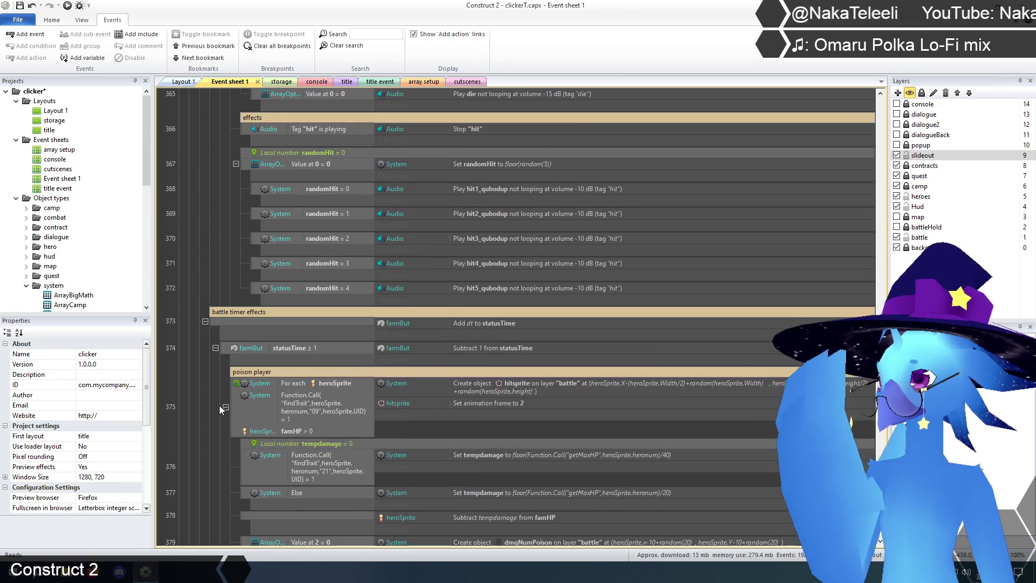
scroll(219, 406, "up", 4)
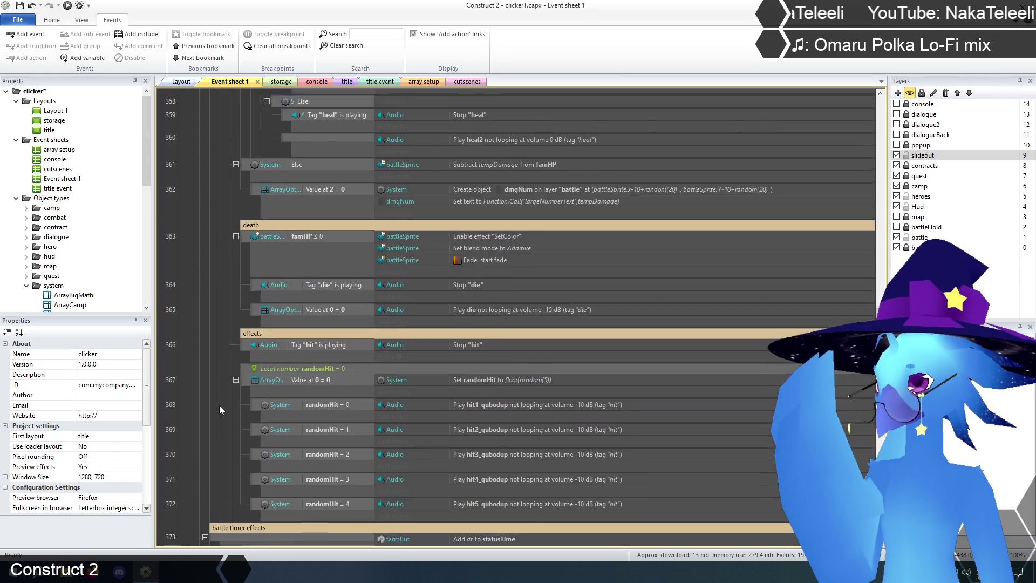
scroll(228, 404, "up", 6)
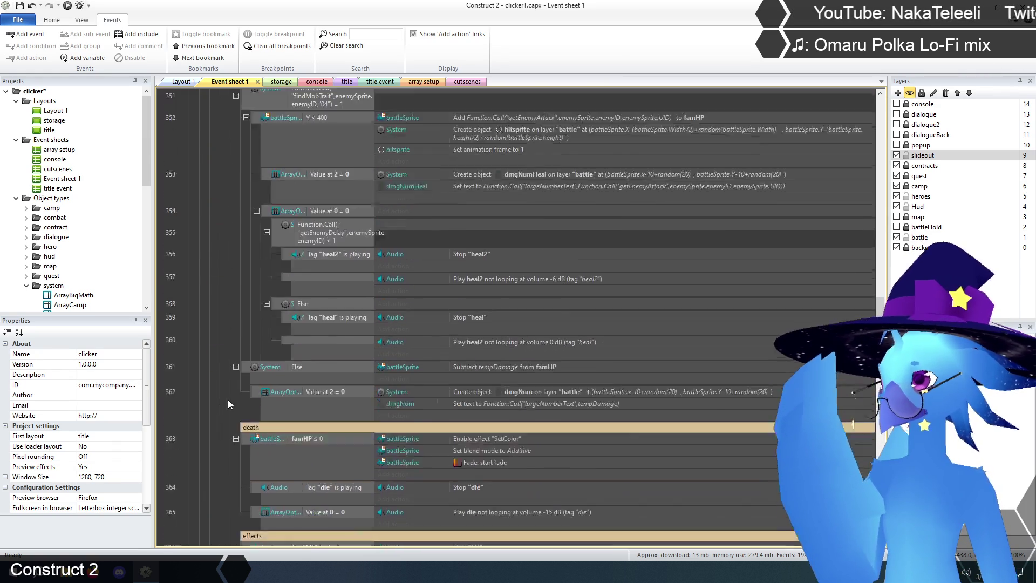
scroll(228, 403, "up", 2)
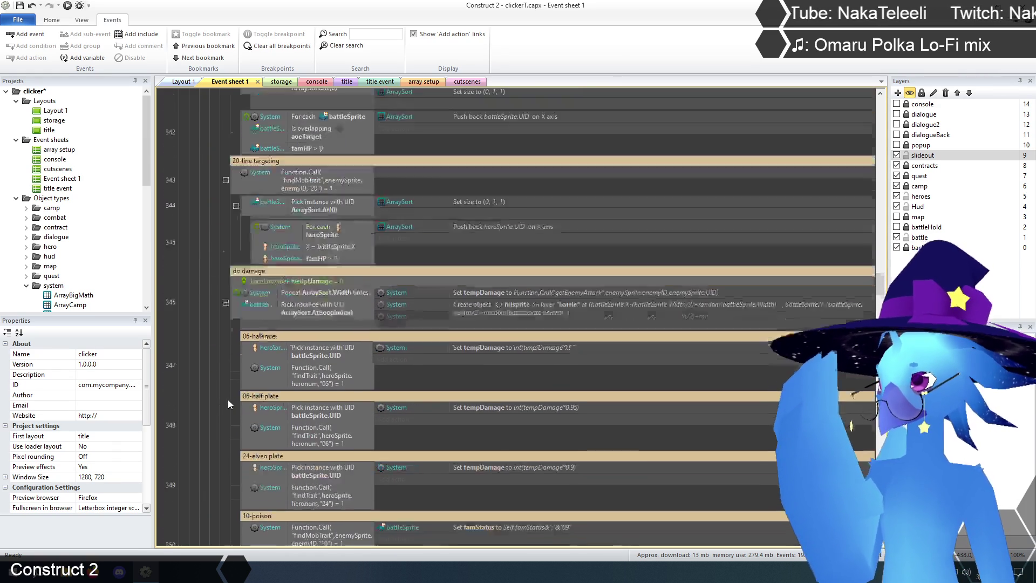
Scroll back down through the Combat group toward event 456
scroll(216, 371, "down", 8)
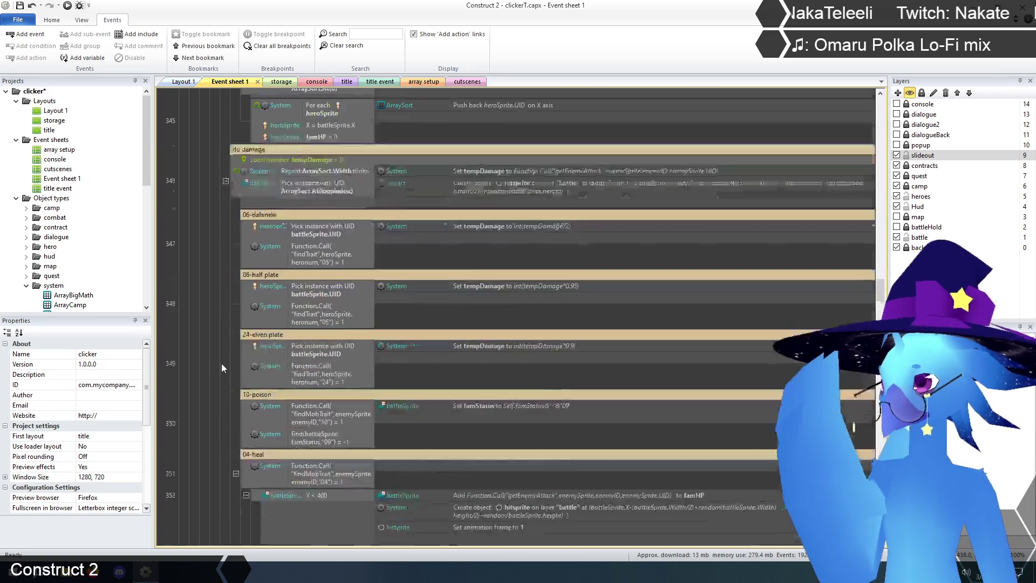
scroll(240, 349, "down", 4)
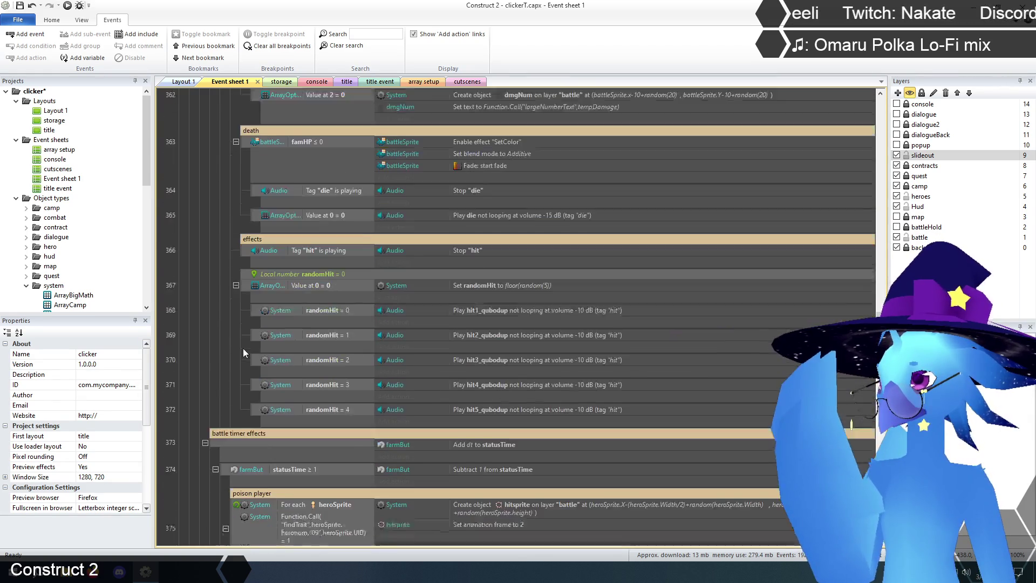
scroll(203, 347, "down", 8)
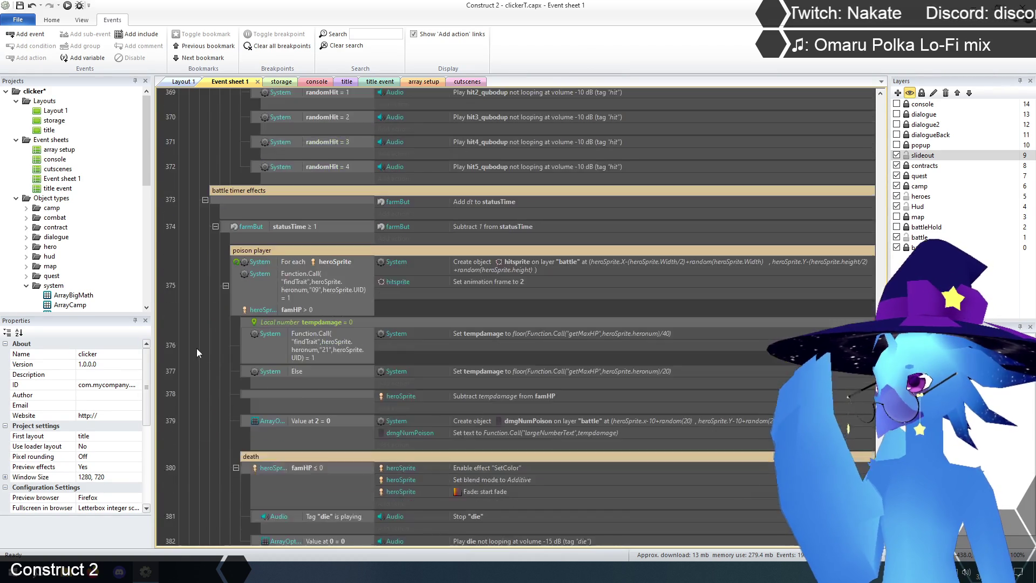
scroll(206, 351, "down", 8)
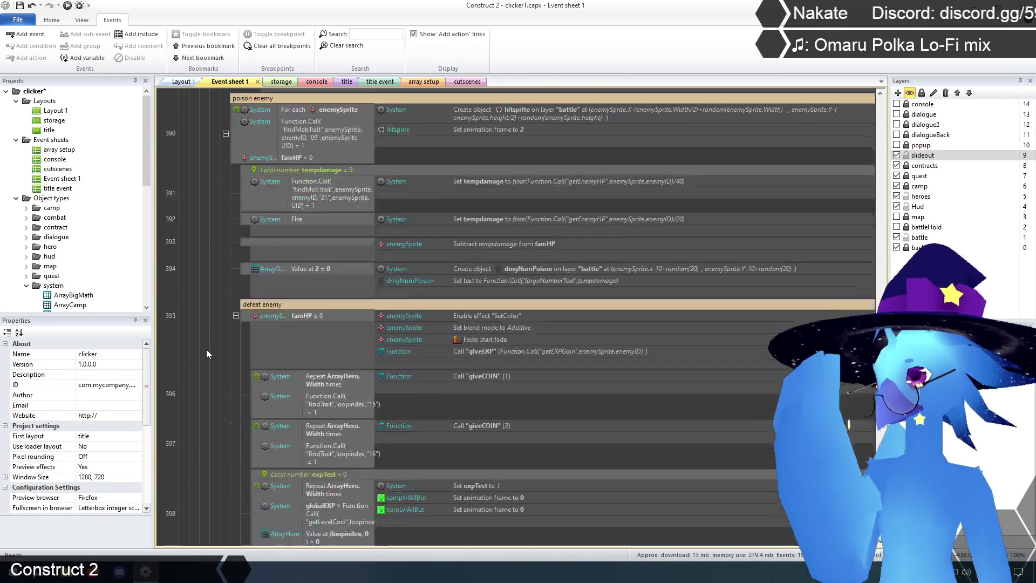
scroll(209, 345, "down", 4)
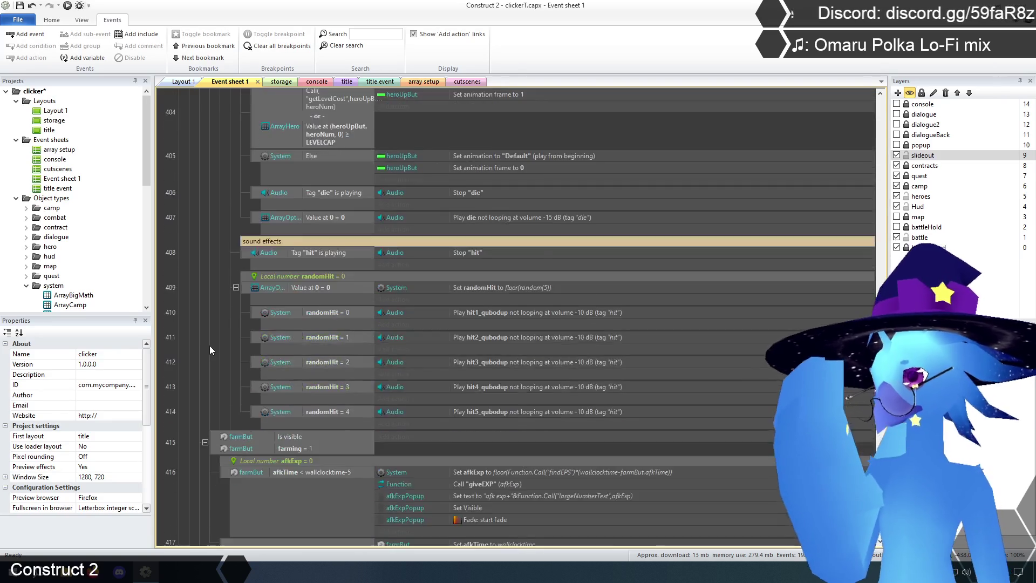
scroll(204, 341, "down", 5)
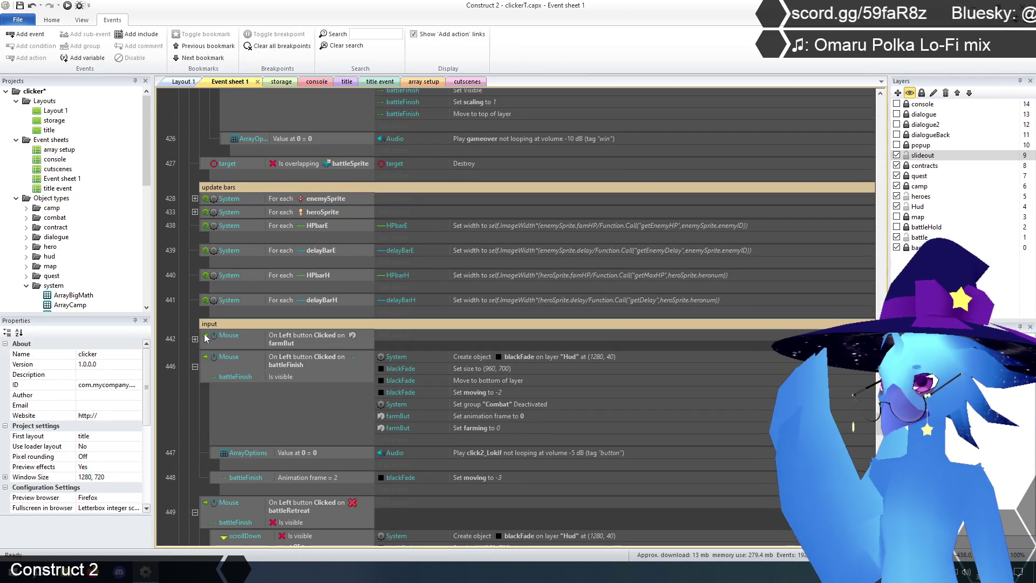
scroll(205, 339, "down", 5)
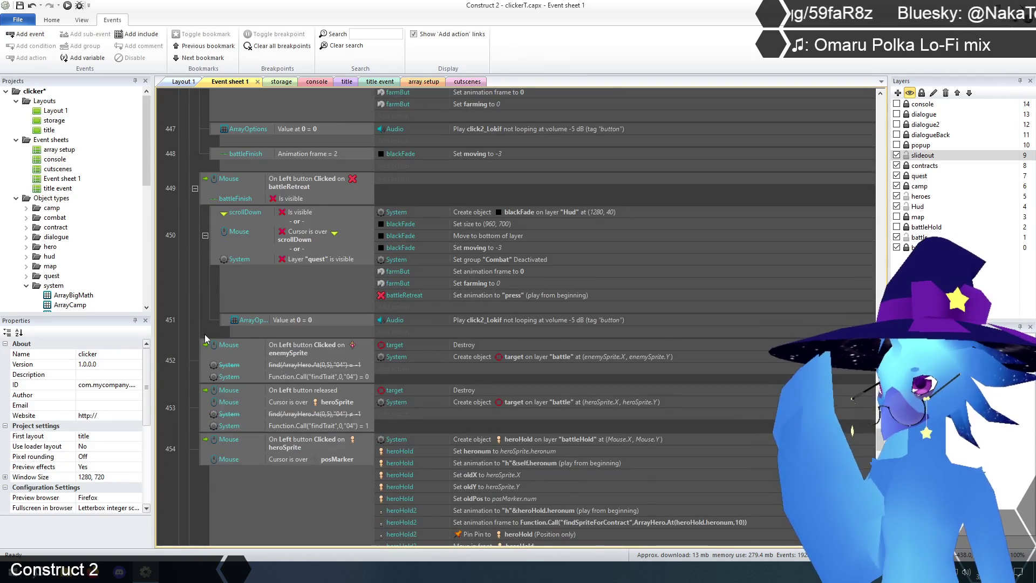
scroll(205, 335, "down", 3)
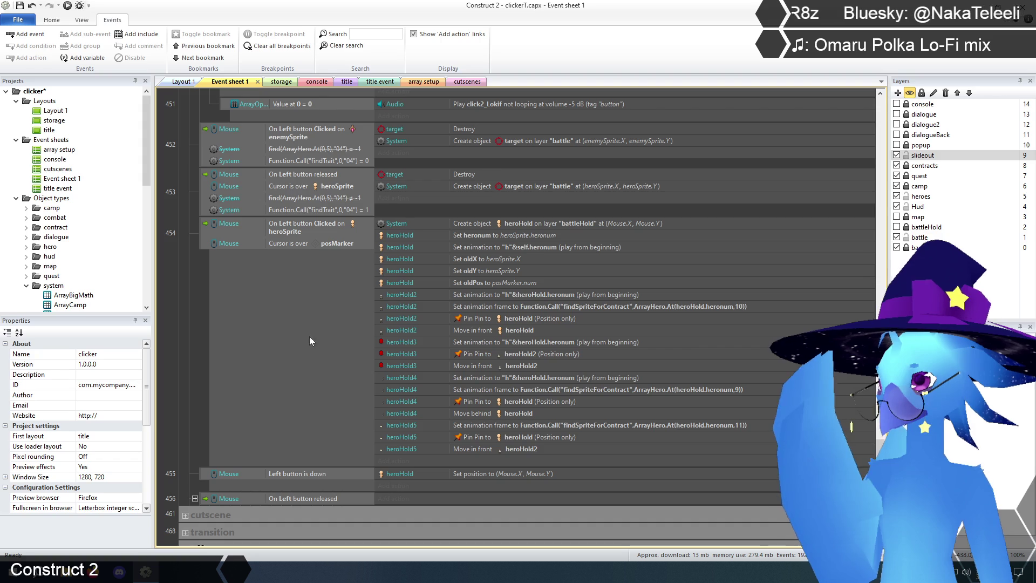
scroll(579, 378, "down", 2)
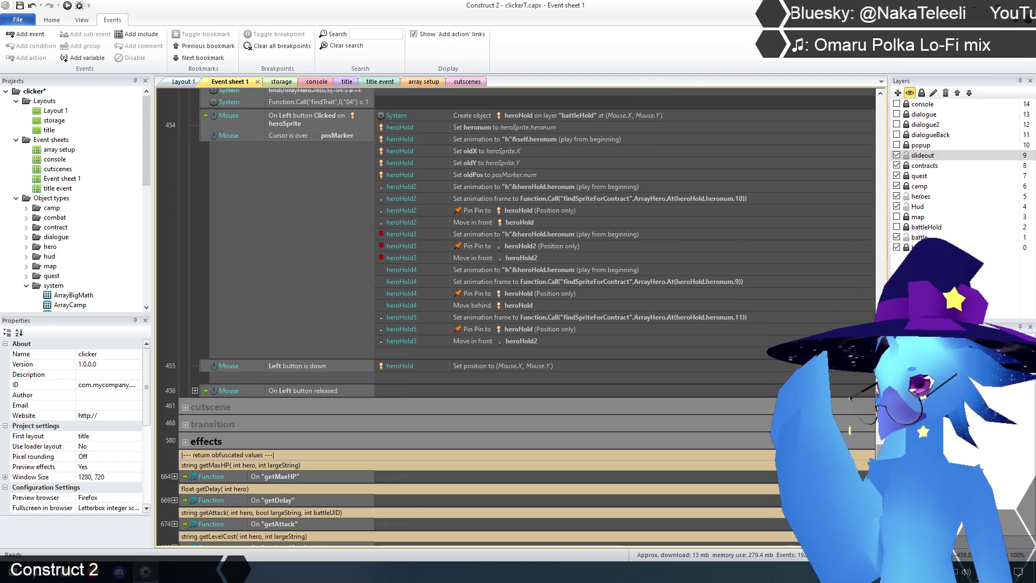
scroll(518, 318, "up", 3)
scroll(632, 413, "down", 5)
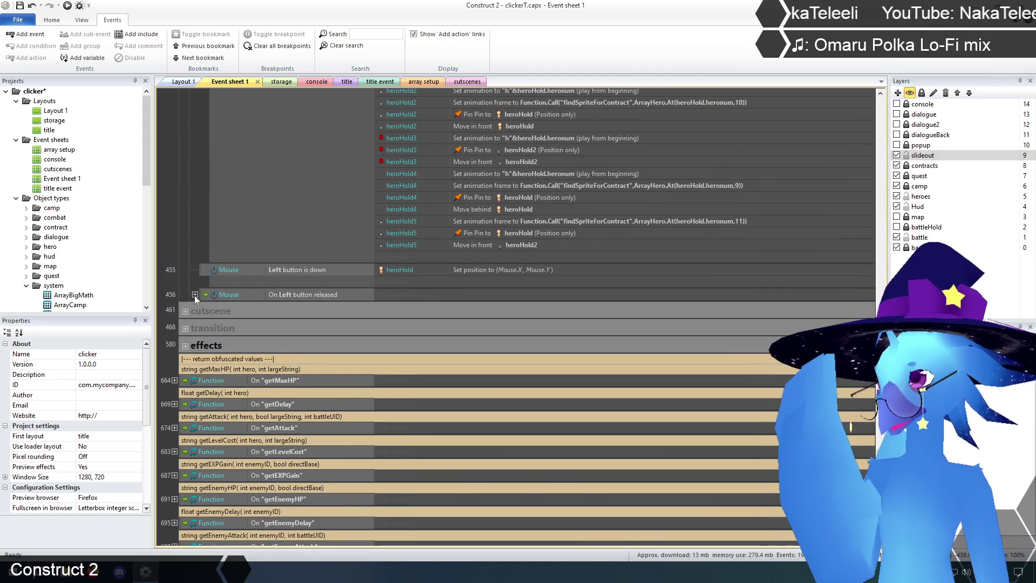
Expand left-button-released event 456's sub-events, then return to the top and fold the Combat group
left_click(194, 294)
scroll(205, 368, "down", 2)
scroll(335, 371, "up", 1)
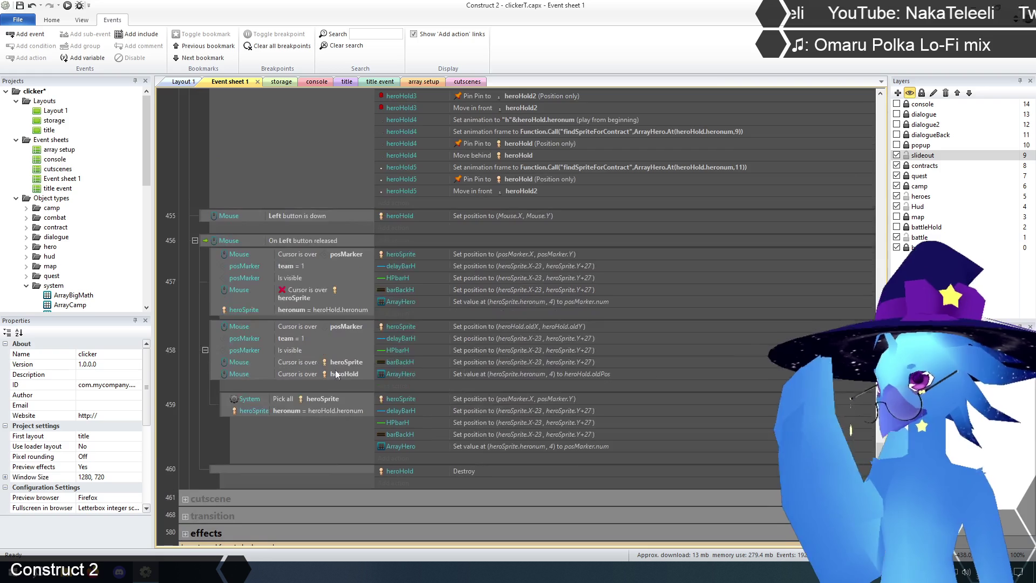
scroll(877, 431, "up", 5)
left_click_drag(877, 430, 860, 96)
left_click(185, 366)
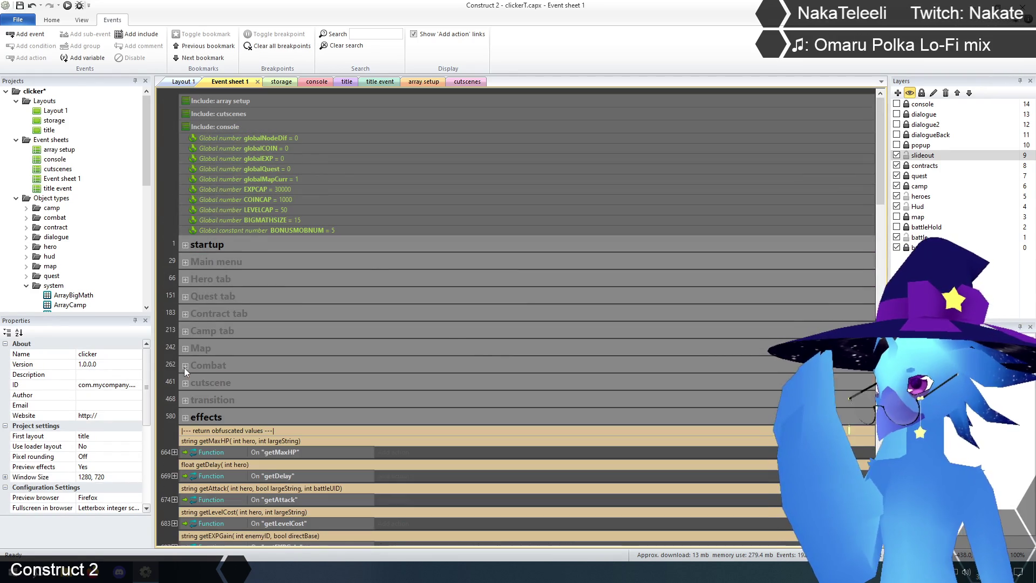
left_click(184, 351)
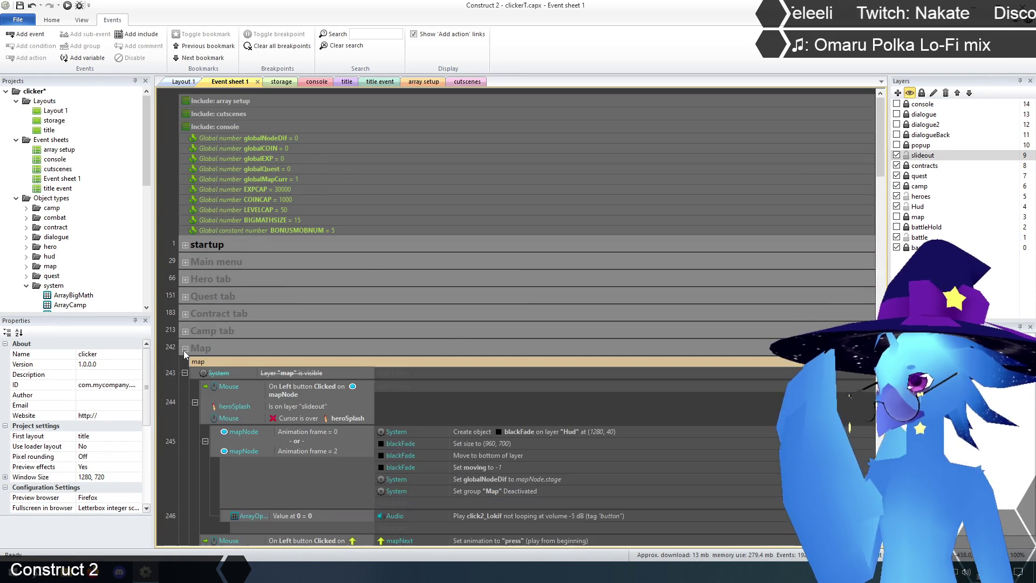
scroll(736, 297, "down", 3)
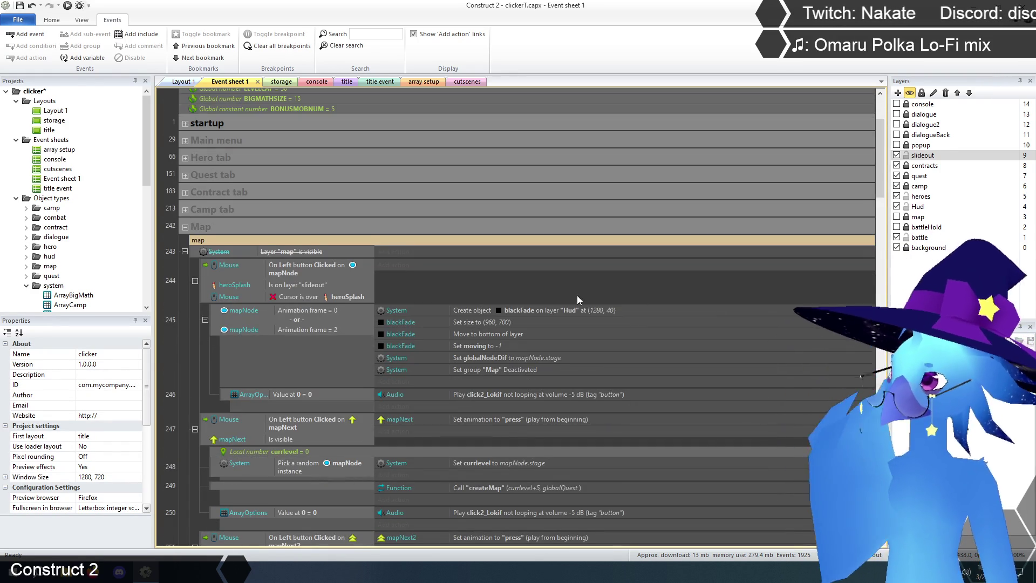
scroll(432, 269, "down", 1)
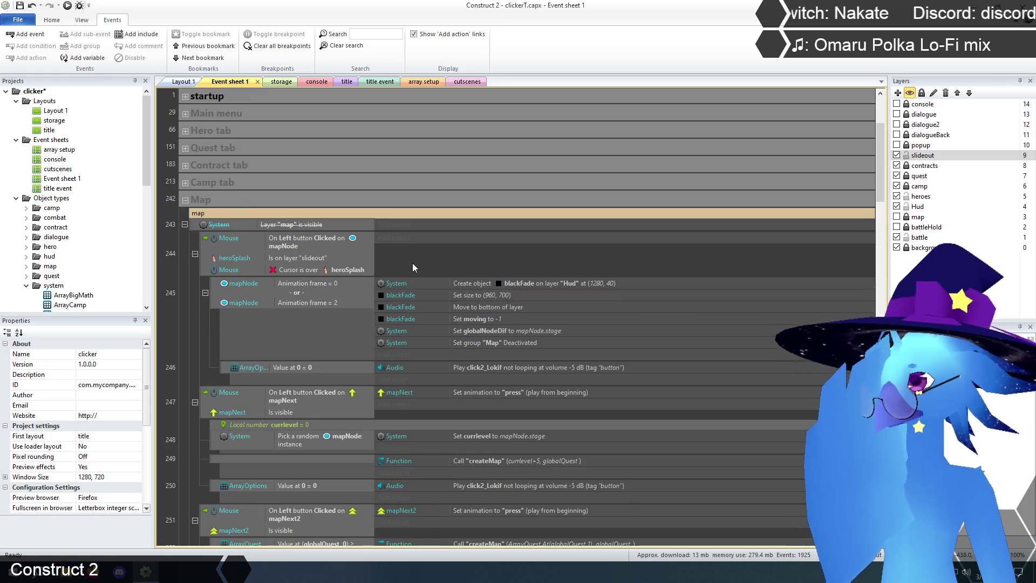
left_click(312, 225)
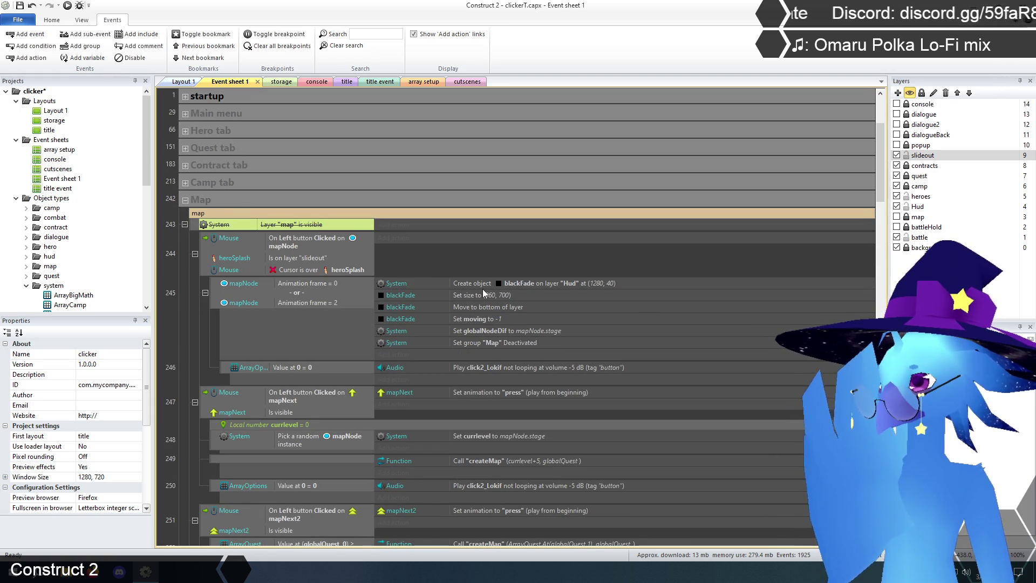
left_click(187, 296)
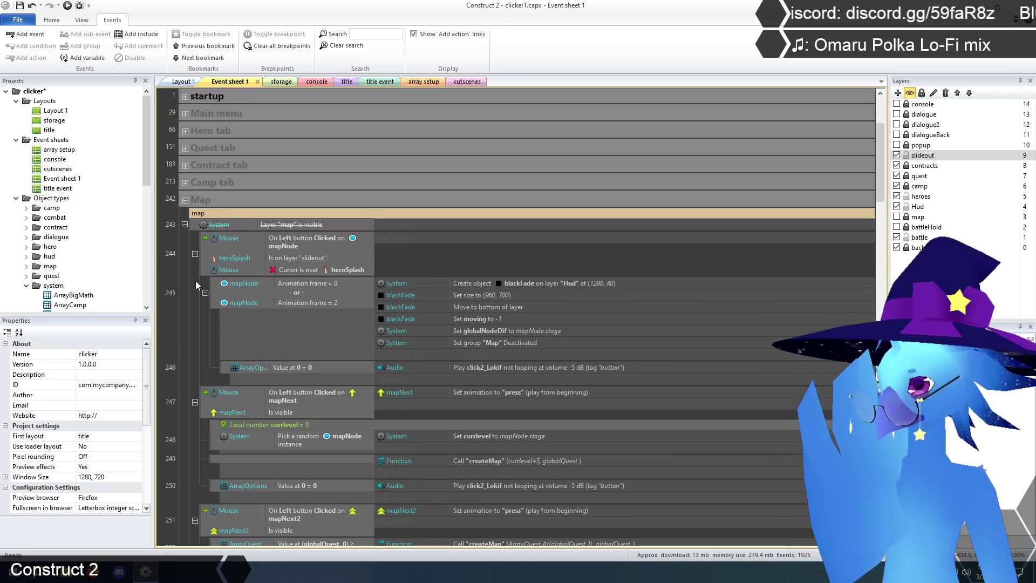
scroll(189, 278, "down", 4)
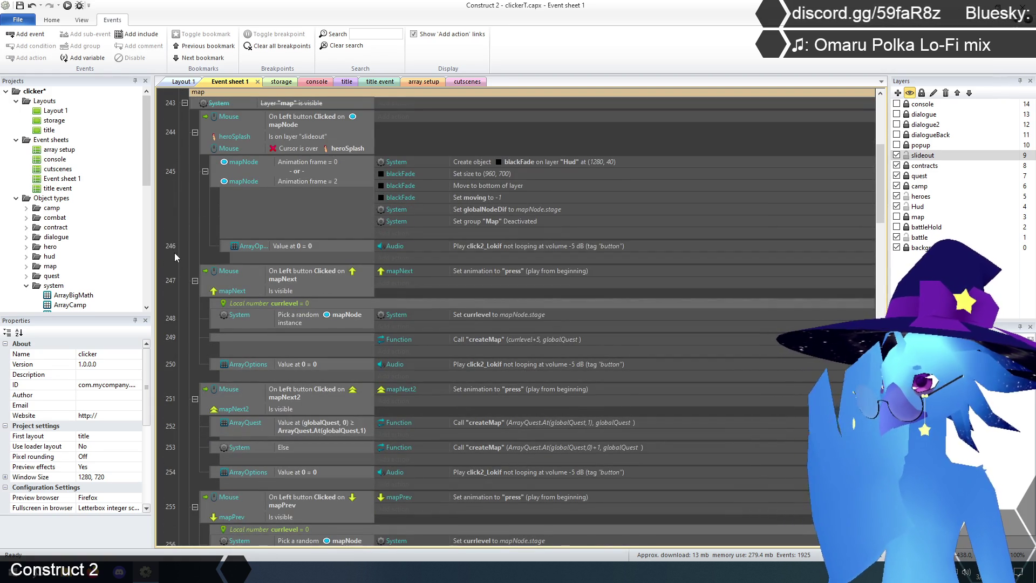
scroll(174, 253, "down", 14)
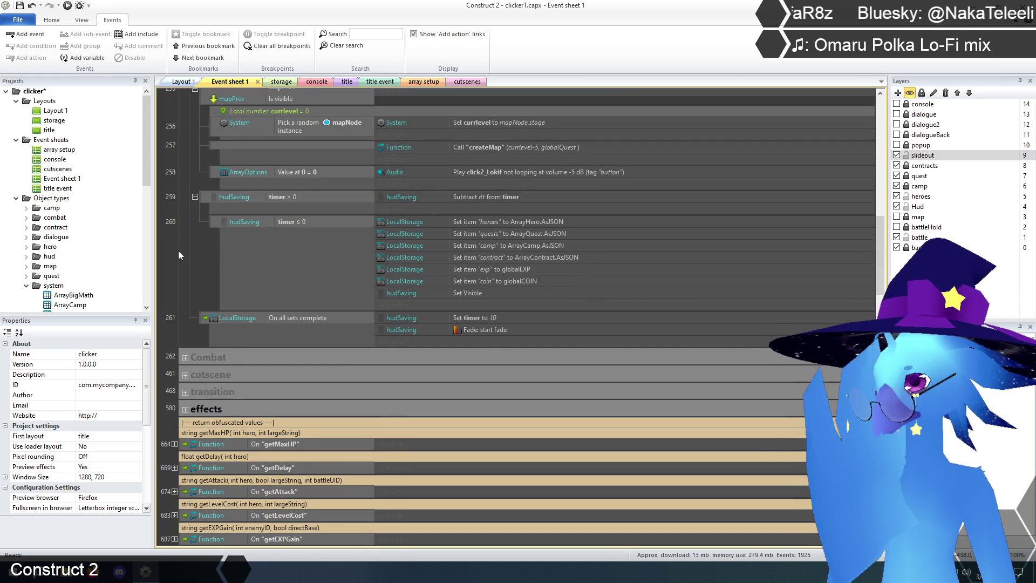
scroll(206, 357, "up", 6)
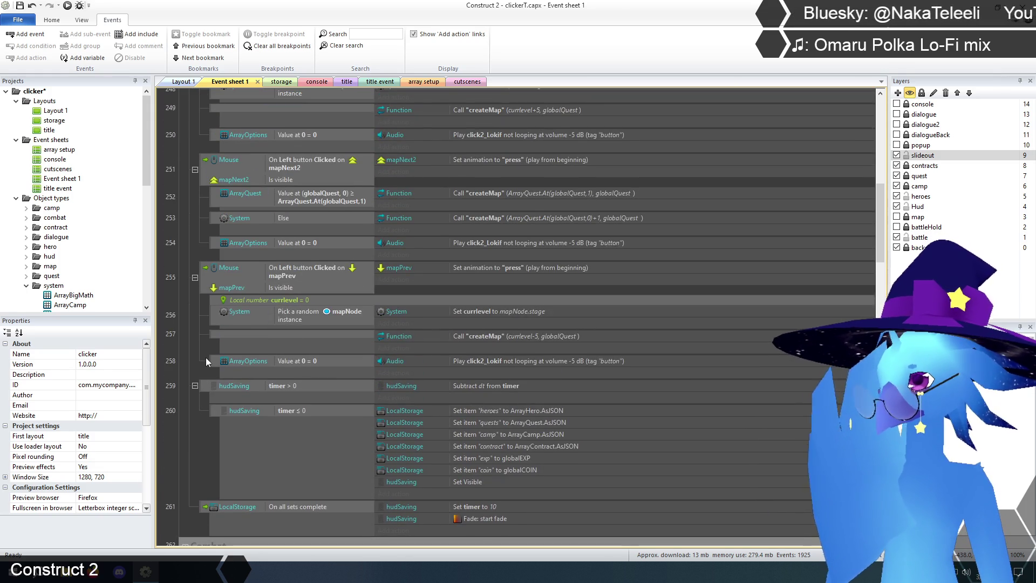
scroll(205, 357, "up", 3)
scroll(206, 358, "up", 8)
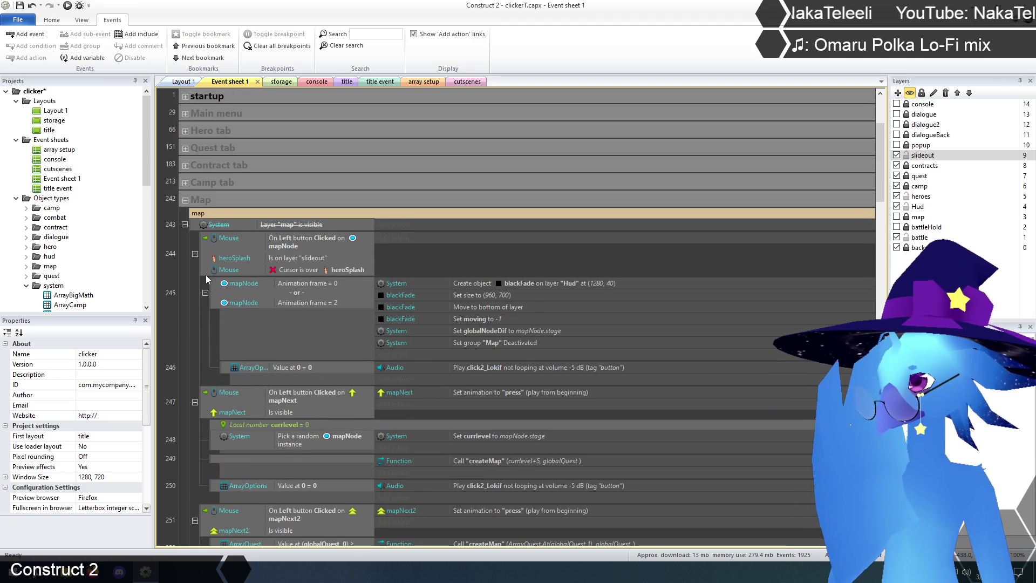
left_click(185, 200)
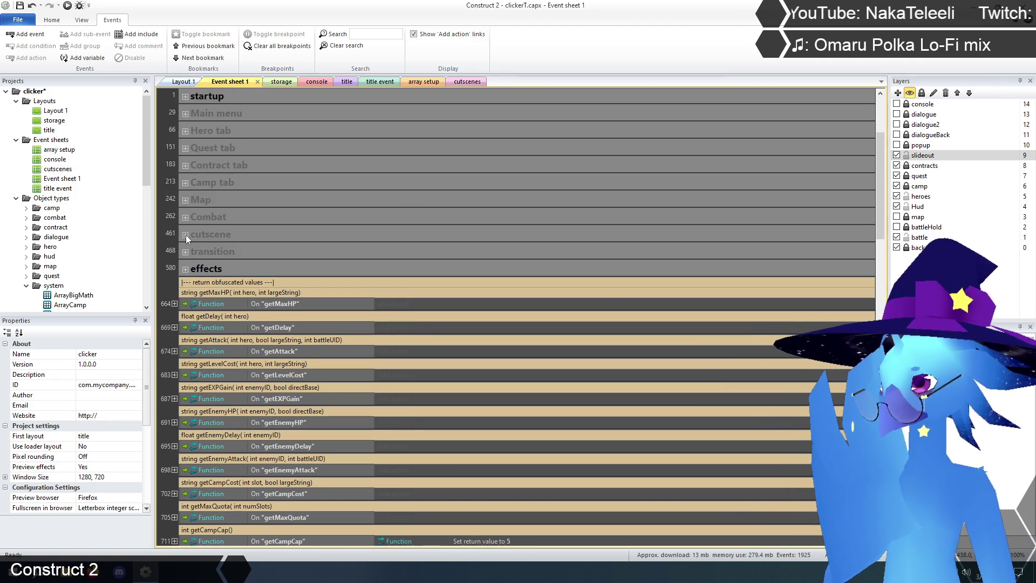
Expand the Main menu group below the global variables
scroll(180, 281, "up", 3)
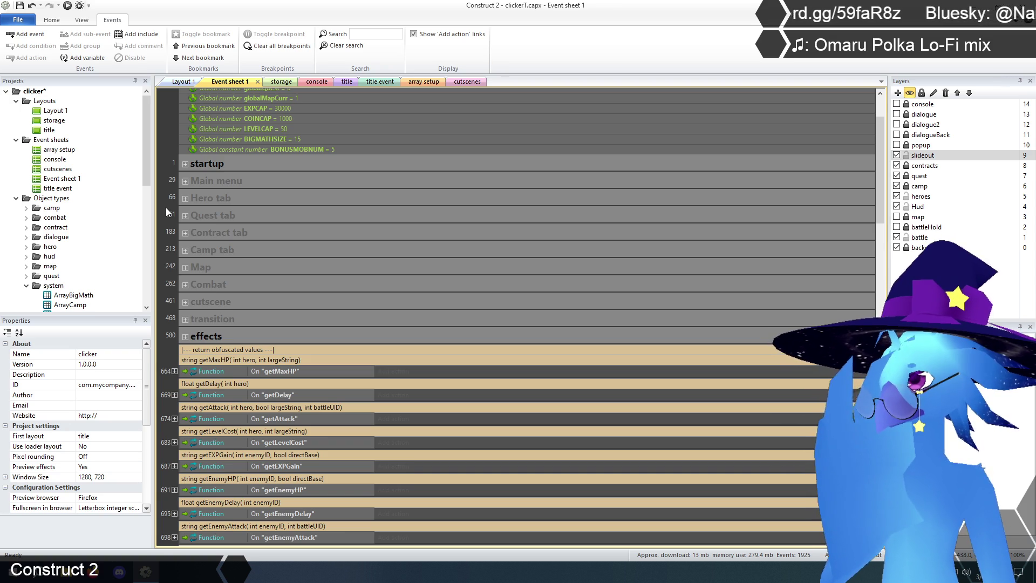
left_click(185, 182)
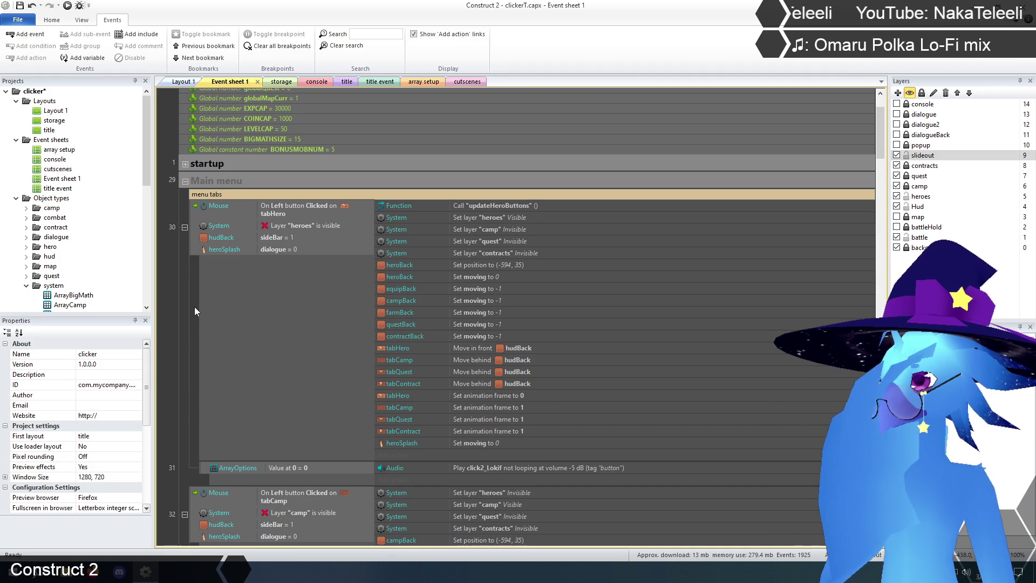
Review the Main menu tab events for heroes, camp, quest and contracts, then fold the group
scroll(194, 308, "down", 10)
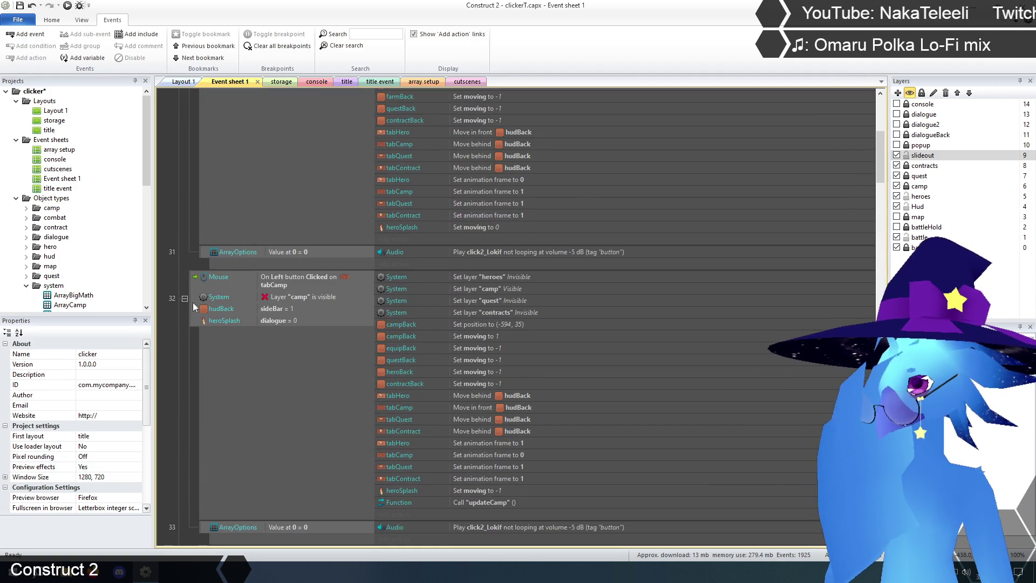
scroll(192, 301, "down", 4)
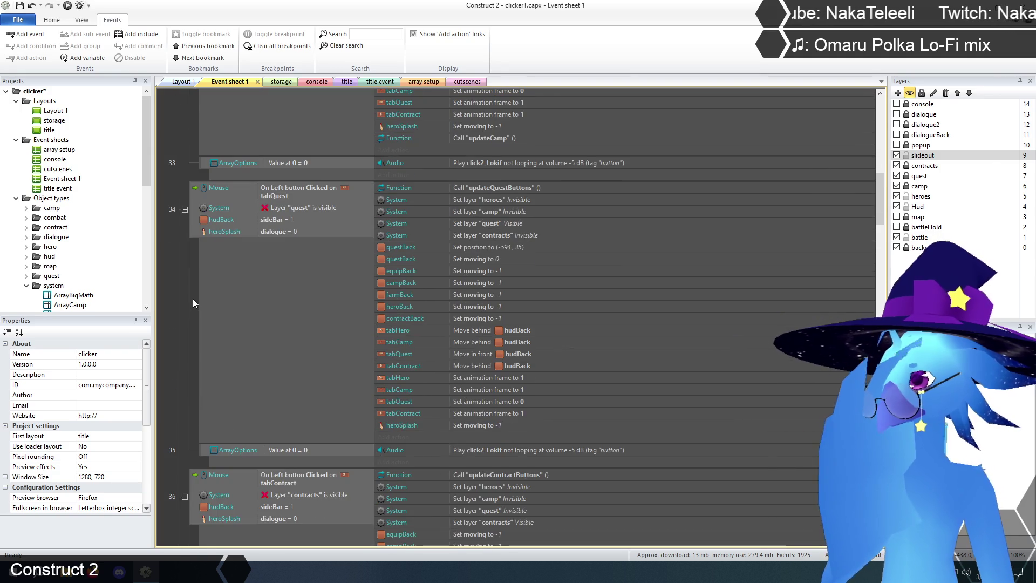
scroll(192, 299, "down", 13)
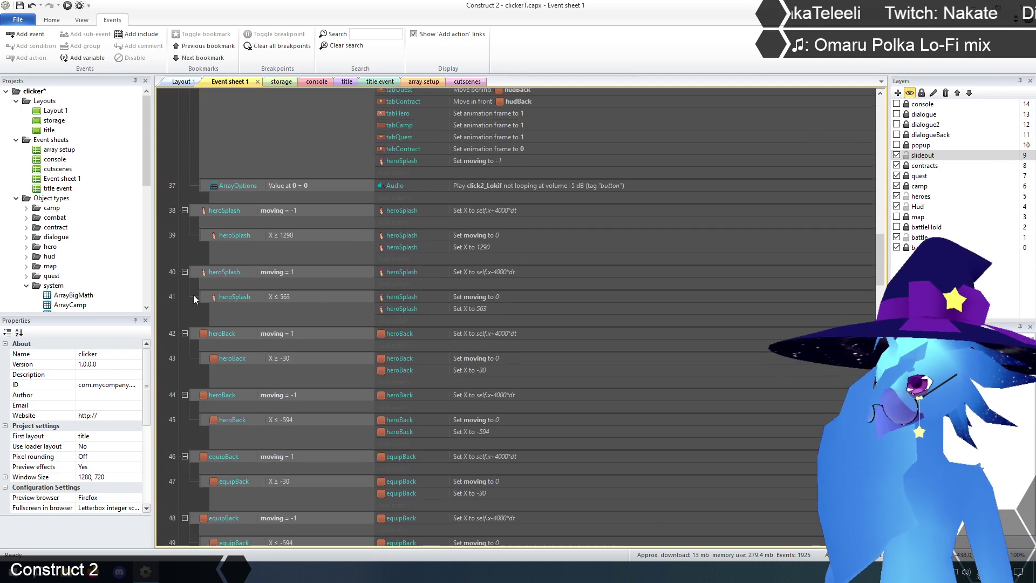
scroll(193, 294, "down", 11)
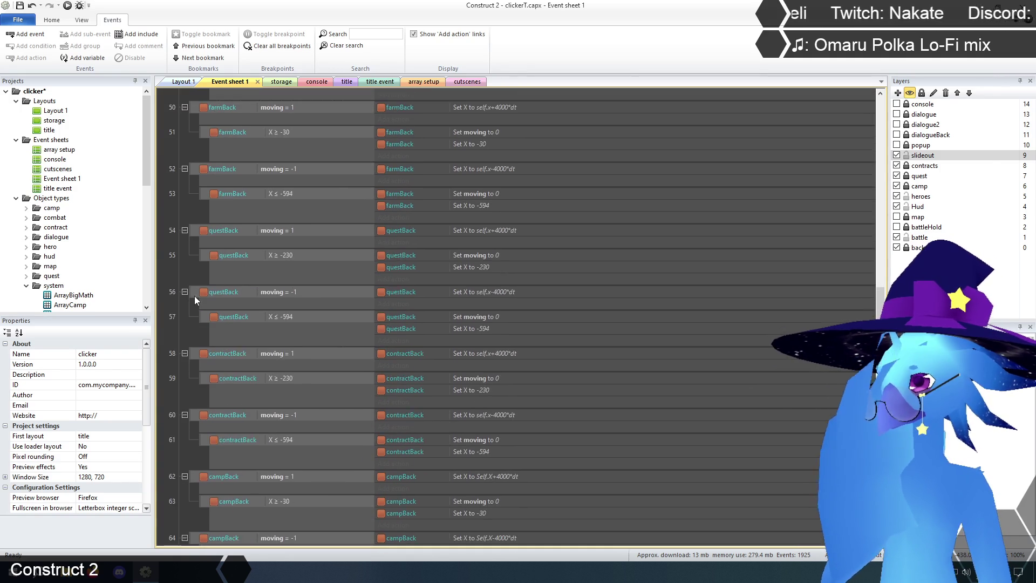
scroll(194, 296, "down", 5)
scroll(195, 297, "up", 10)
scroll(197, 295, "up", 15)
scroll(200, 292, "up", 15)
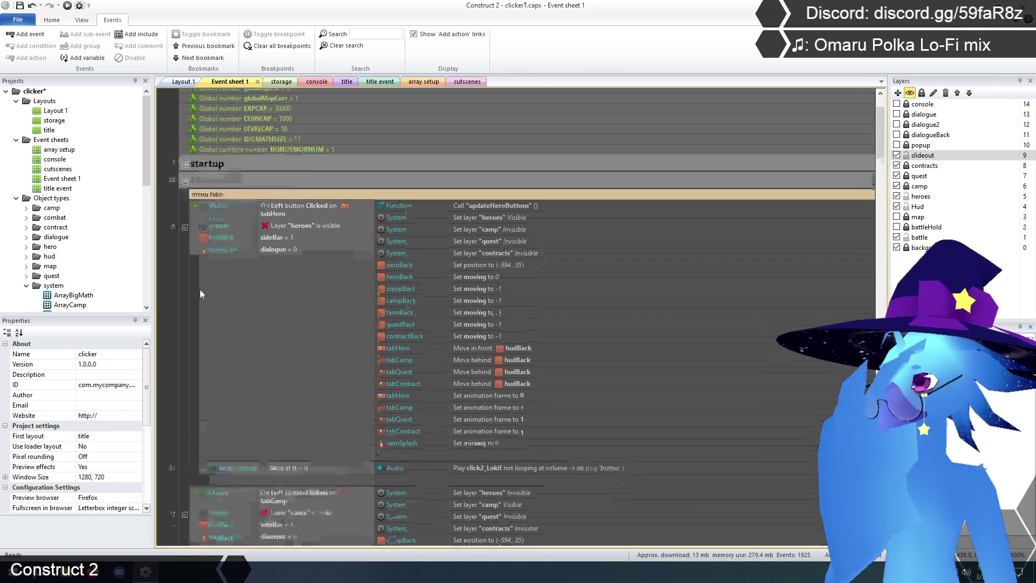
left_click(185, 263)
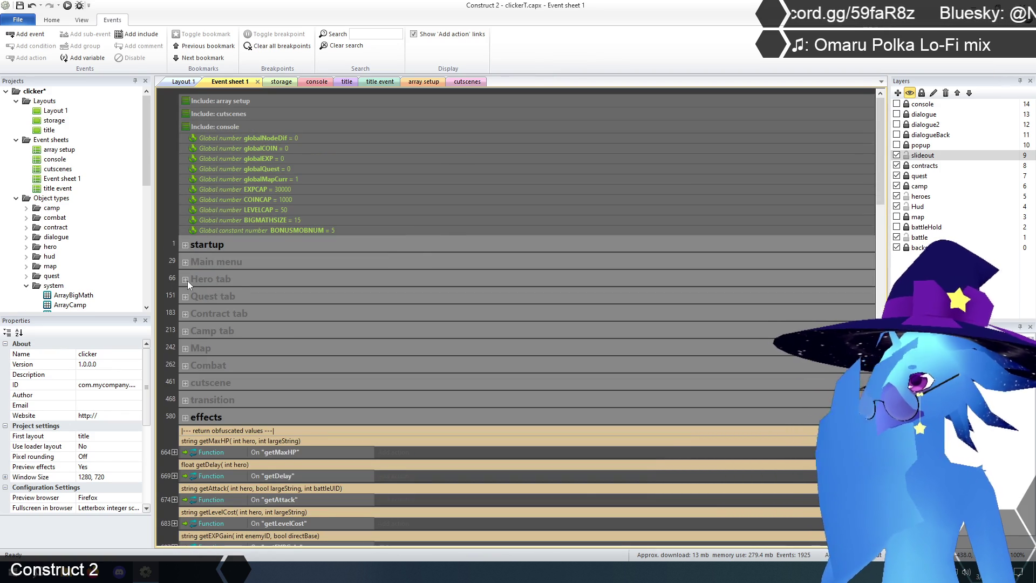
Expand the Hero tab group and its load slide-out info event 68
left_click(185, 280)
scroll(178, 319, "down", 4)
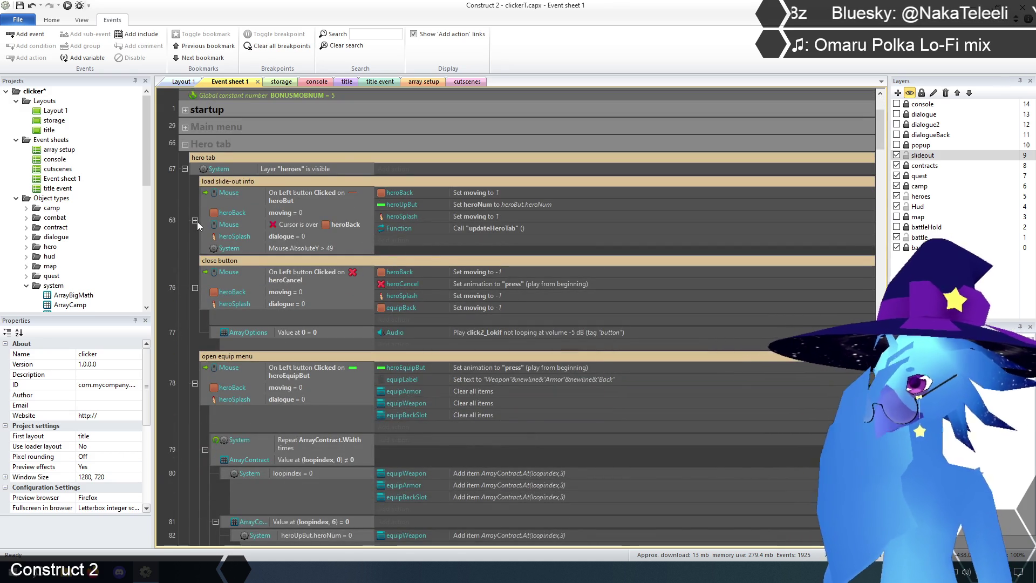
left_click(195, 220)
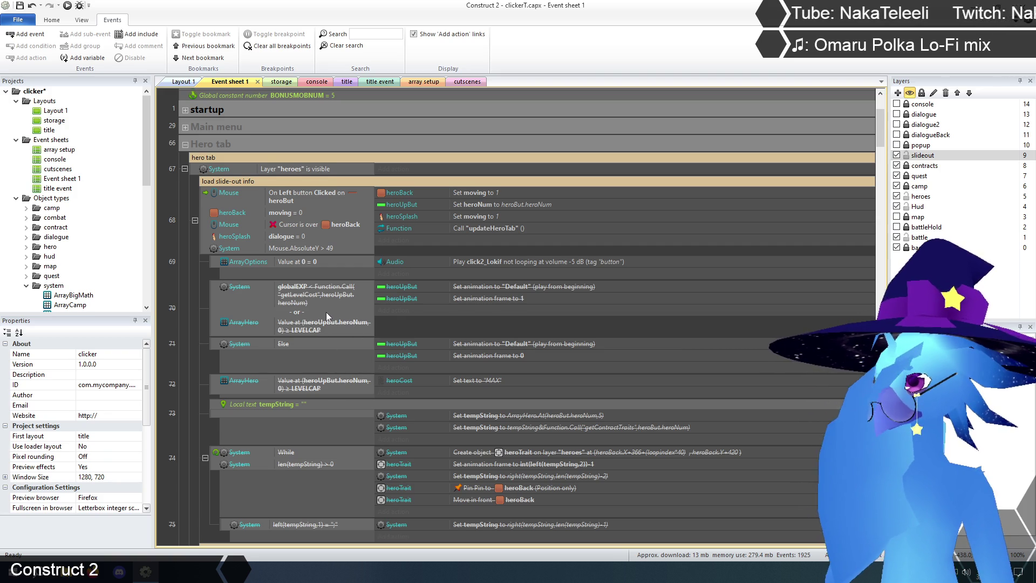
Select events 70–72, then clear the selection
scroll(326, 312, "down", 2)
left_click(213, 256)
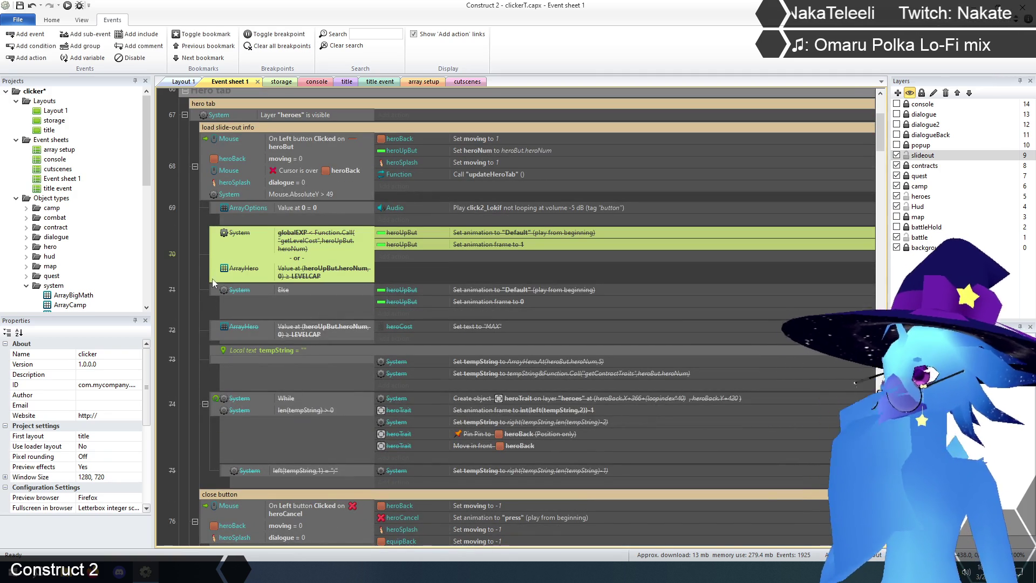
left_click(216, 331, "shift")
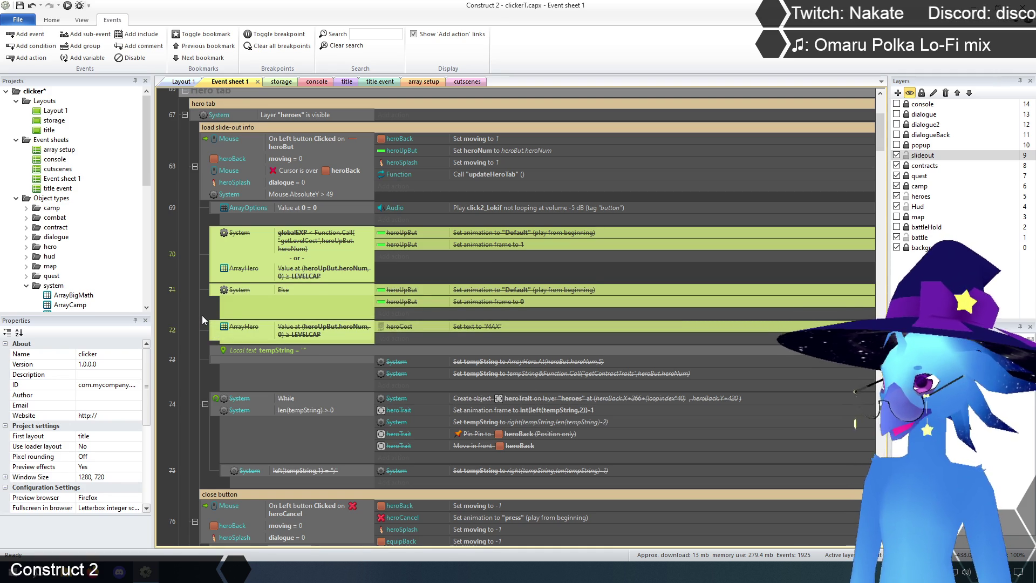
left_click(189, 287)
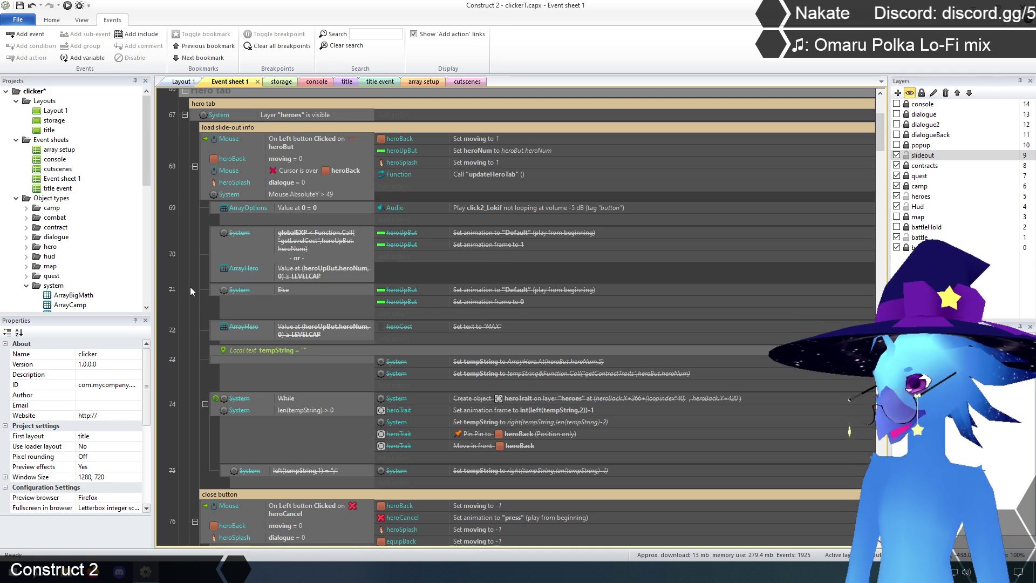
scroll(190, 286, "up", 2)
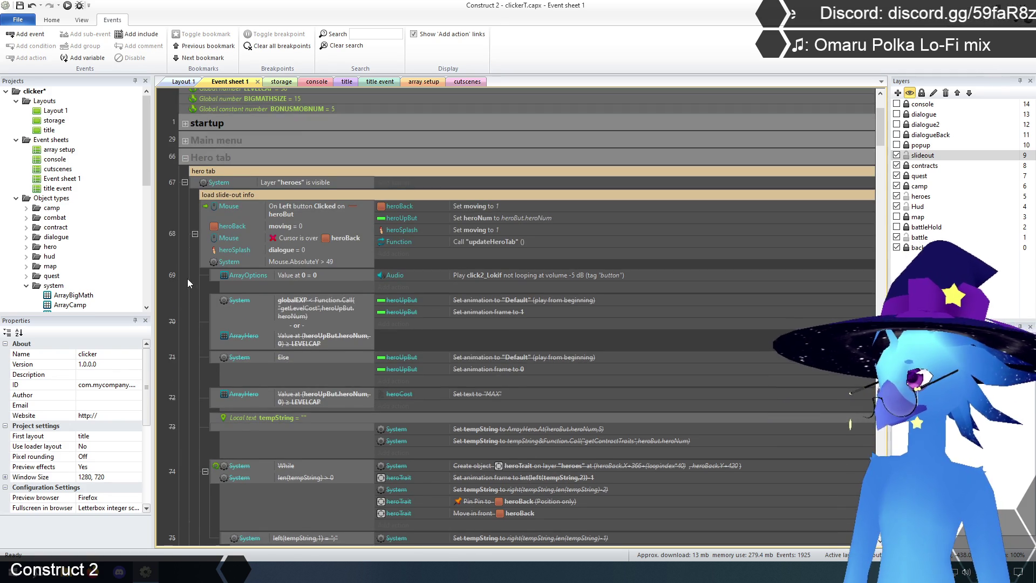
Save the clicker project with Ctrl+S and fold the Hero tab group
key("ctrl+s")
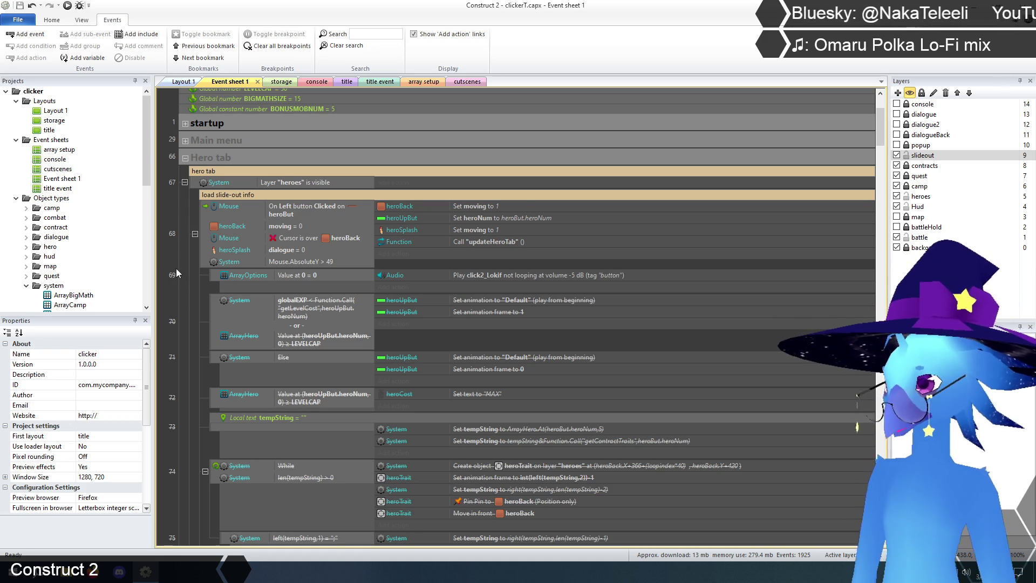
left_click(185, 158)
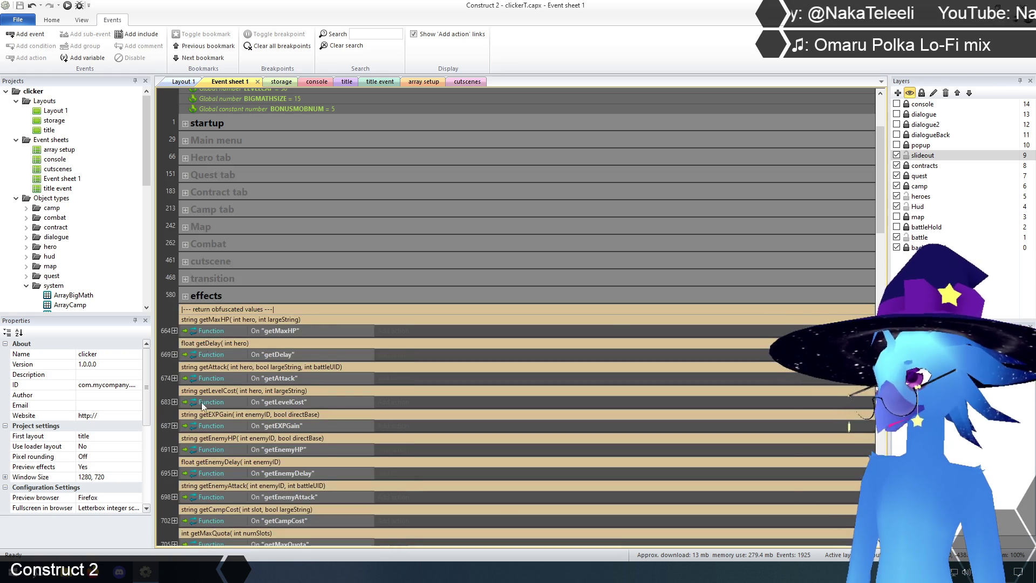
scroll(202, 415, "down", 5)
scroll(203, 420, "up", 5)
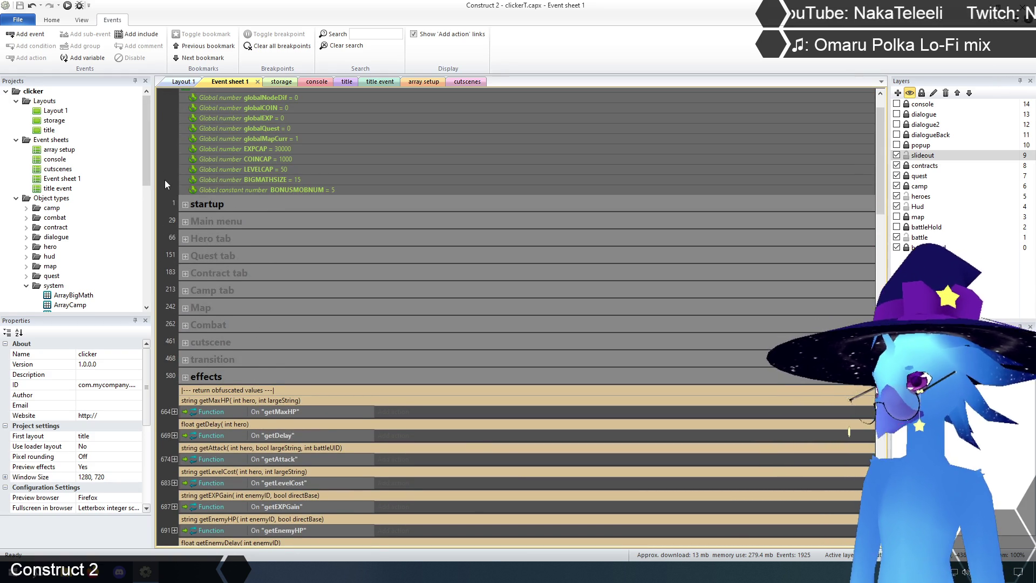
scroll(164, 180, "up", 1)
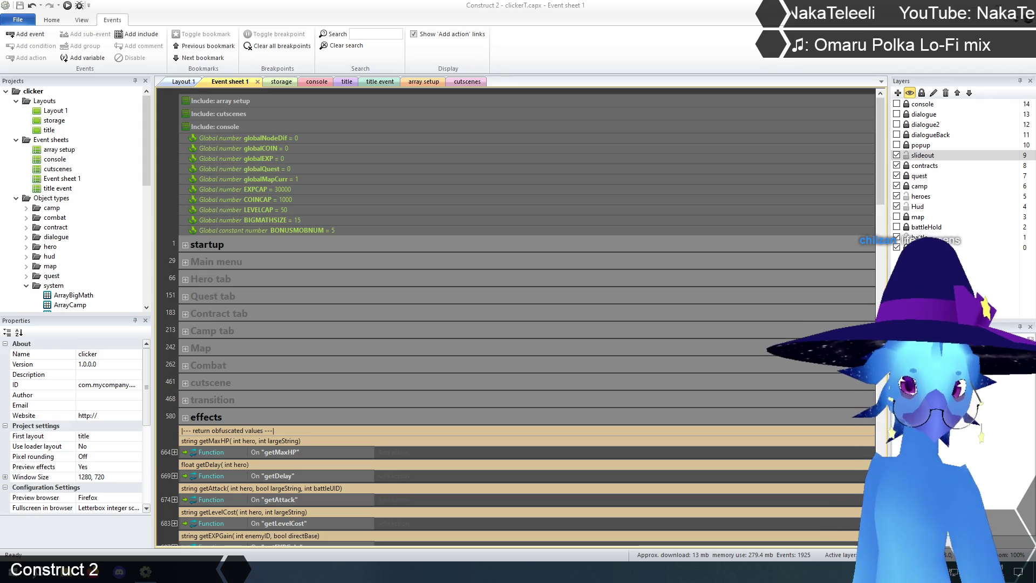